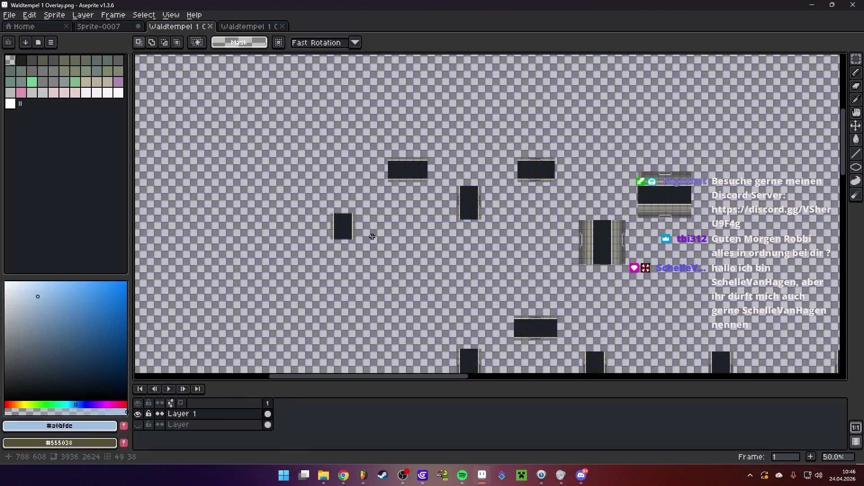
- Hide the overlay layer, save the map over Waldtempel 1.png as PNG, then return to GDevelop
{"action": "left_click", "coordinate": [138, 413]}
{"action": "left_click", "coordinate": [137, 424]}
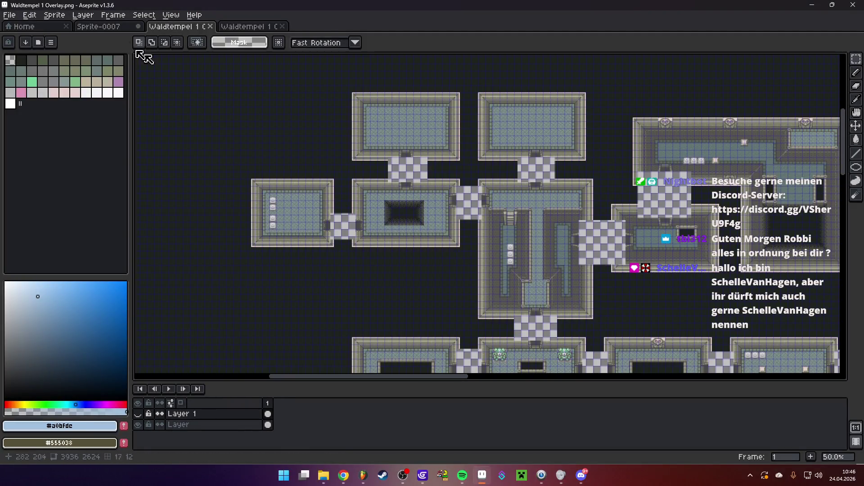
{"action": "left_click", "coordinate": [9, 14]}
{"action": "left_click", "coordinate": [40, 72]}
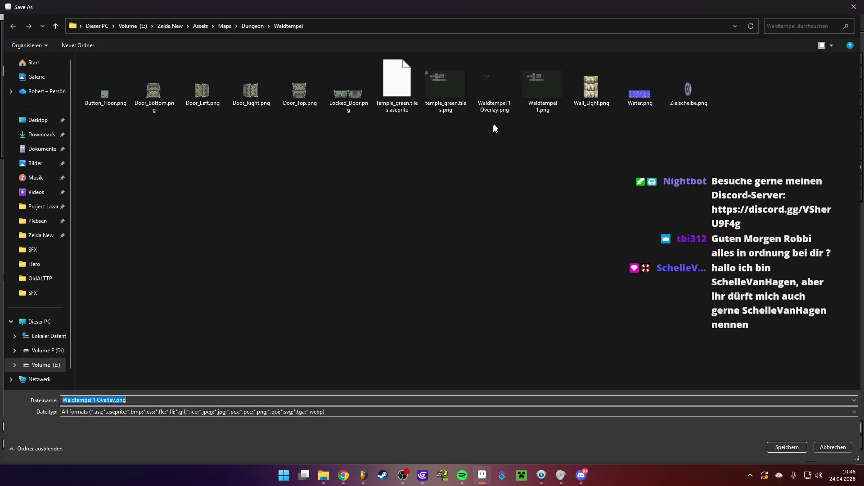
{"action": "left_click", "coordinate": [545, 90]}
{"action": "double_click", "coordinate": [545, 89]}
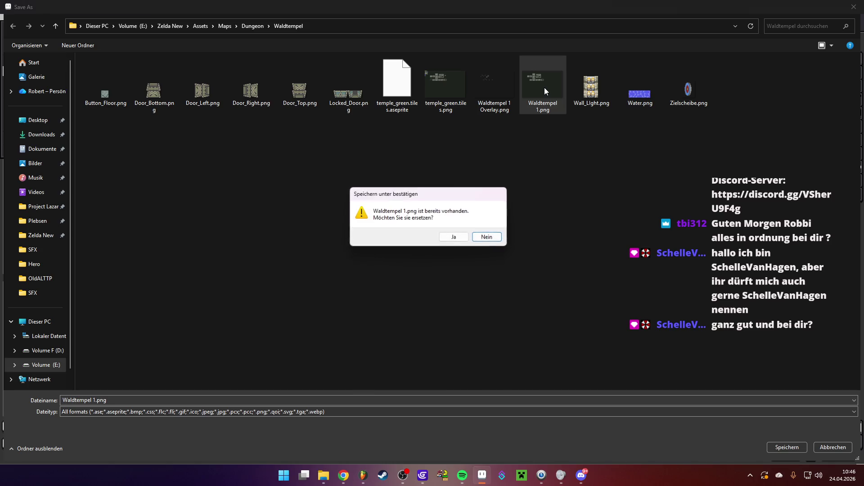
{"action": "left_click", "coordinate": [468, 246]}
{"action": "left_click", "coordinate": [401, 293]}
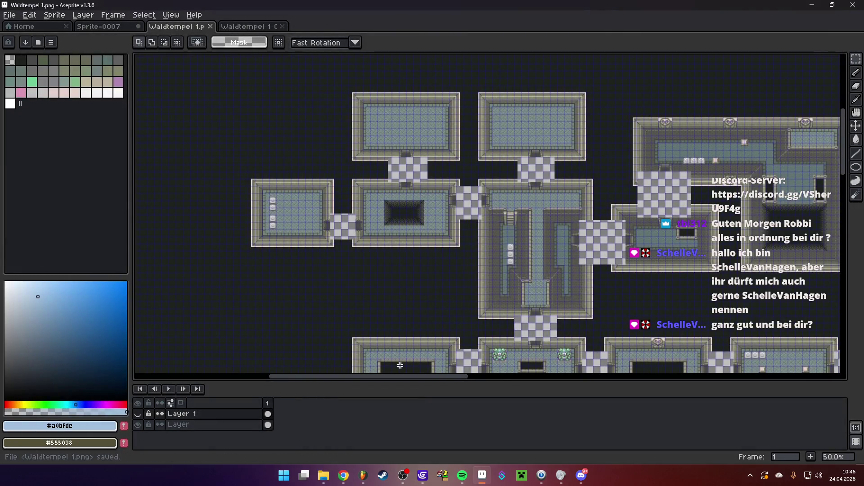
{"action": "left_click", "coordinate": [423, 476]}
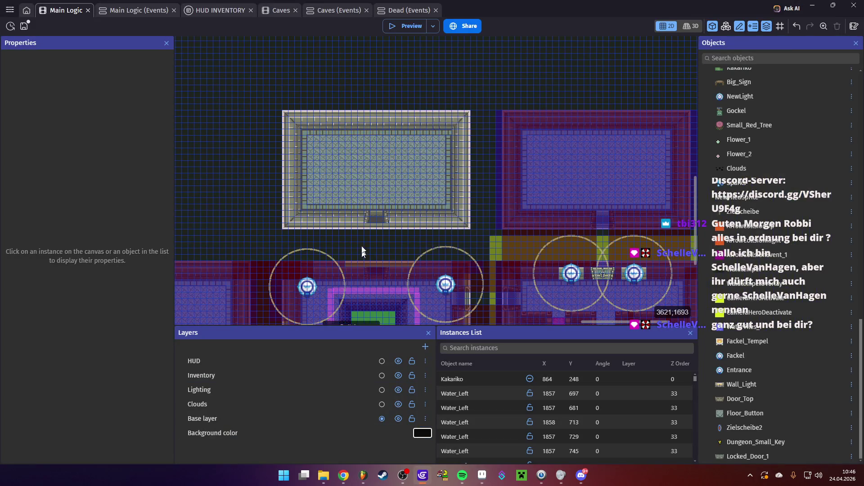
- Drag the Room_Object onto the top room at 3448, 1352 and launch a playtest preview
{"action": "scroll", "coordinate": [419, 241], "scroll_direction": "down", "scroll_amount": 1}
{"action": "scroll", "coordinate": [463, 212], "scroll_direction": "down", "scroll_amount": 3}
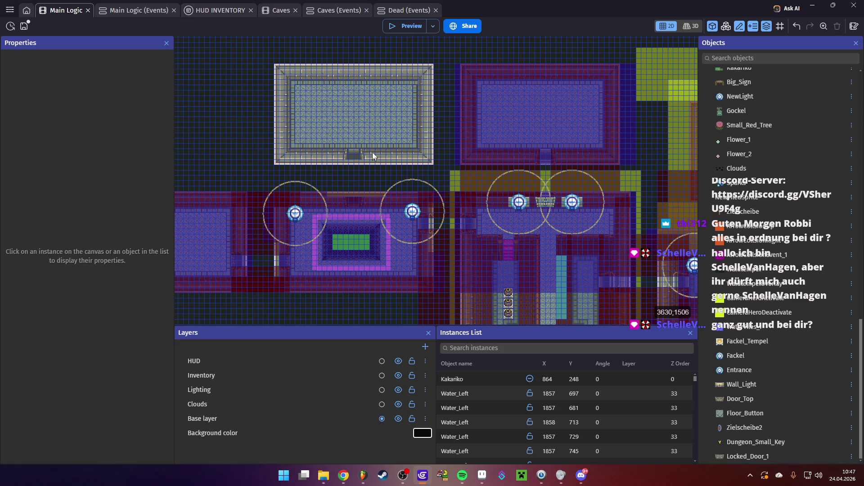
{"action": "scroll", "coordinate": [371, 153], "scroll_direction": "left", "scroll_amount": 5}
{"action": "left_click", "coordinate": [333, 208]}
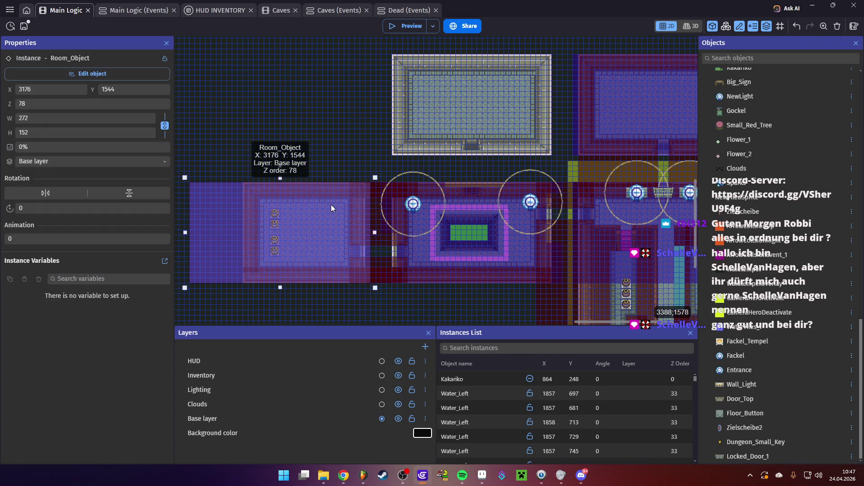
{"action": "mouse_move", "coordinate": [320, 218]}
{"action": "left_mouse_down"}
{"action": "mouse_move", "coordinate": [464, 85]}
{"action": "mouse_move", "coordinate": [480, 96]}
{"action": "left_mouse_up"}
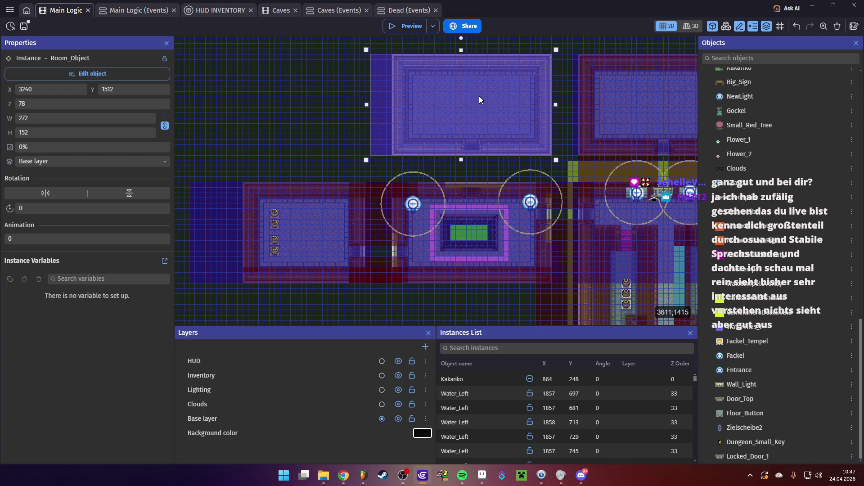
{"action": "mouse_move", "coordinate": [469, 137]}
{"action": "left_mouse_down"}
{"action": "mouse_move", "coordinate": [417, 131]}
{"action": "mouse_move", "coordinate": [341, 143]}
{"action": "mouse_move", "coordinate": [405, 187]}
{"action": "mouse_move", "coordinate": [388, 182]}
{"action": "left_mouse_up"}
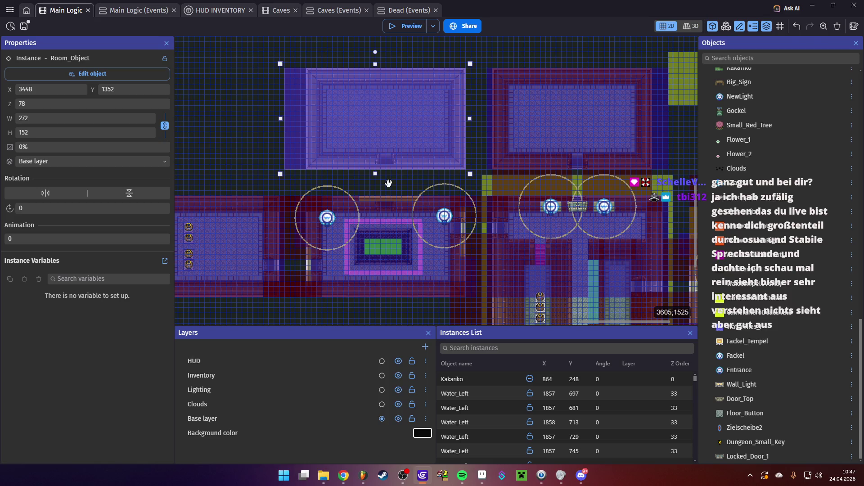
{"action": "left_click", "coordinate": [405, 27]}
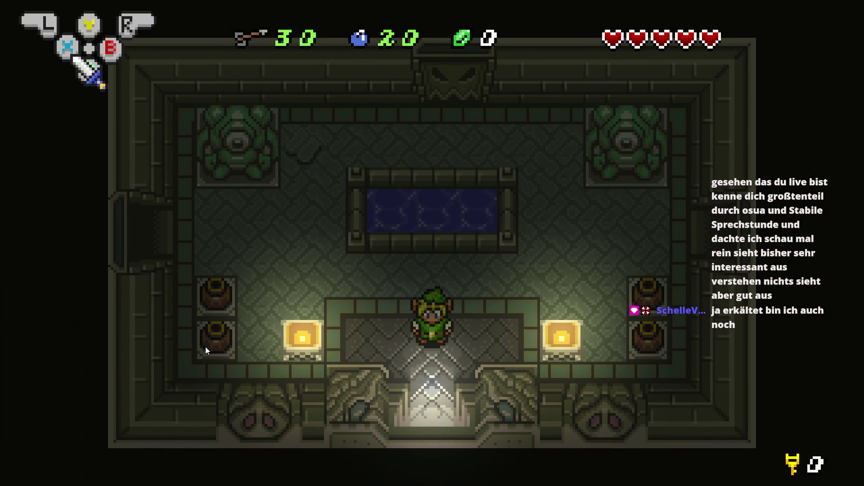
- Walk Link past the water pool, north through the top doorway, then out the west doorway
{"action": "key", "text": "Left"}
{"action": "key", "text": "Up"}
{"action": "key", "text": "Up"}
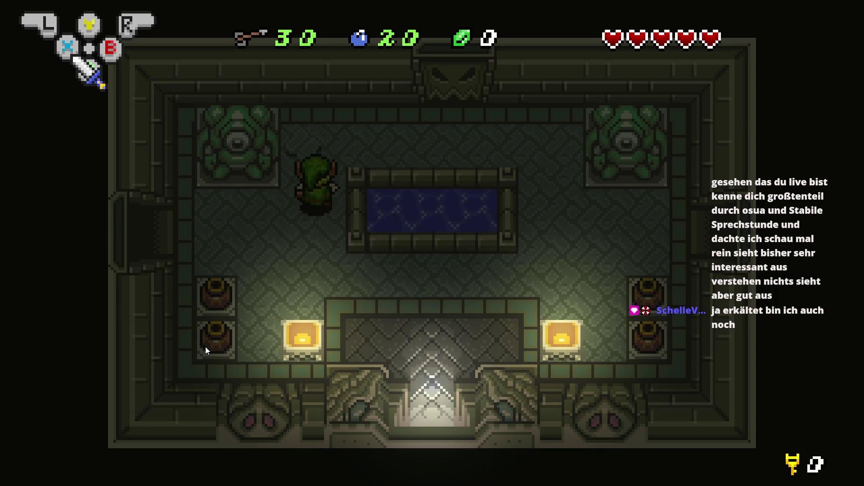
{"action": "key", "text": "Right"}
{"action": "key", "text": "Up"}
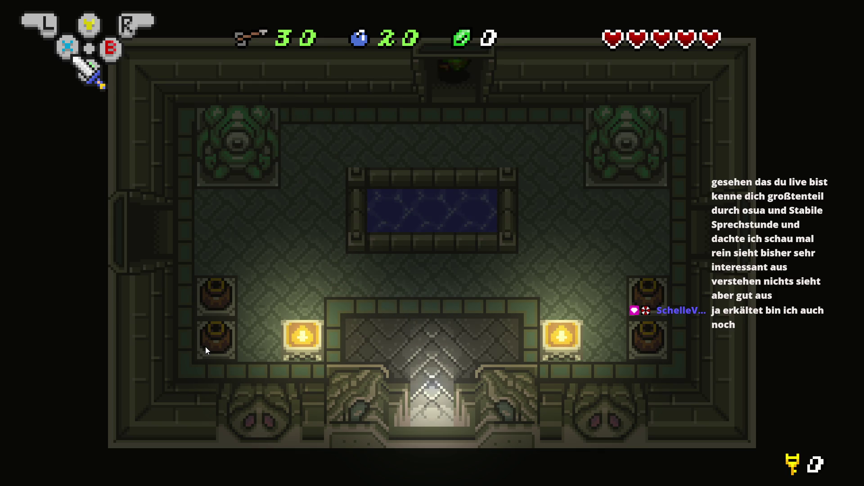
{"action": "key", "text": "Up"}
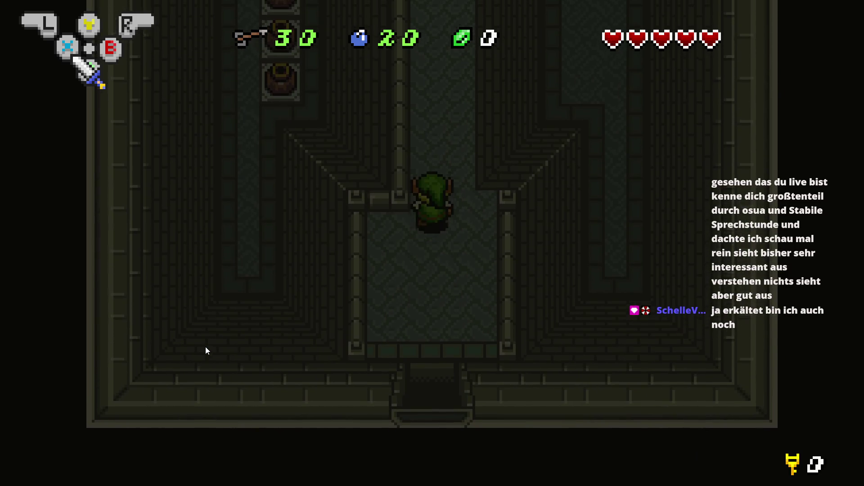
{"action": "key", "text": "Up"}
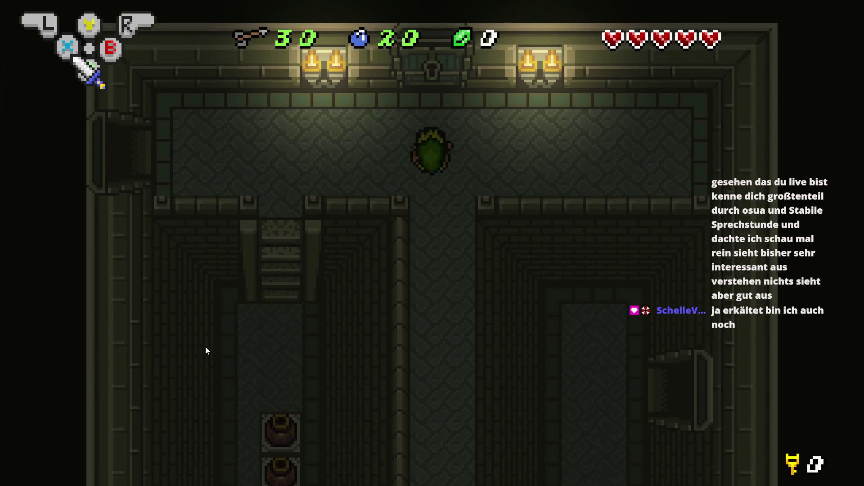
{"action": "key", "text": "Left"}
{"action": "key", "text": "Left"}
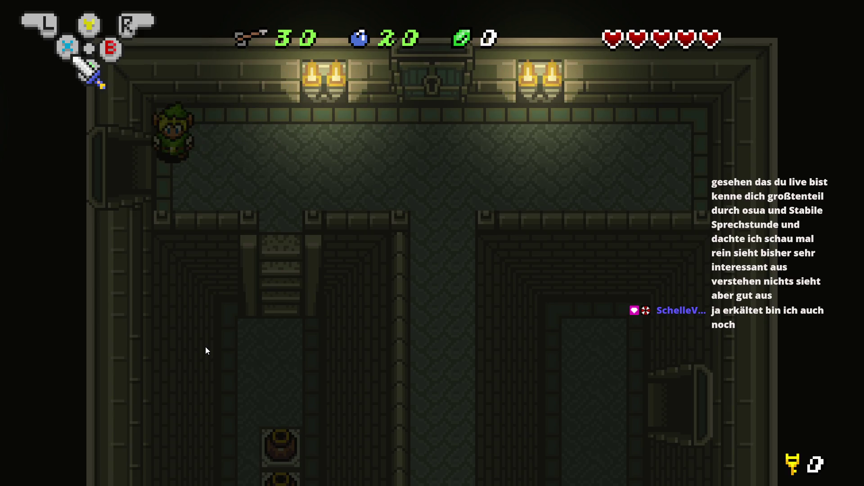
{"action": "key", "text": "Left"}
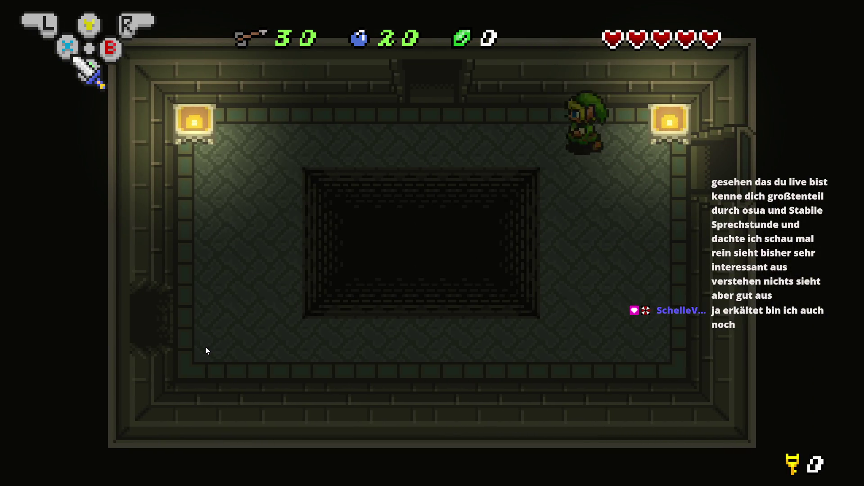
- Walk Link along the top wall into the north doorway and test whether he is blocked there
{"action": "key", "text": "Up"}
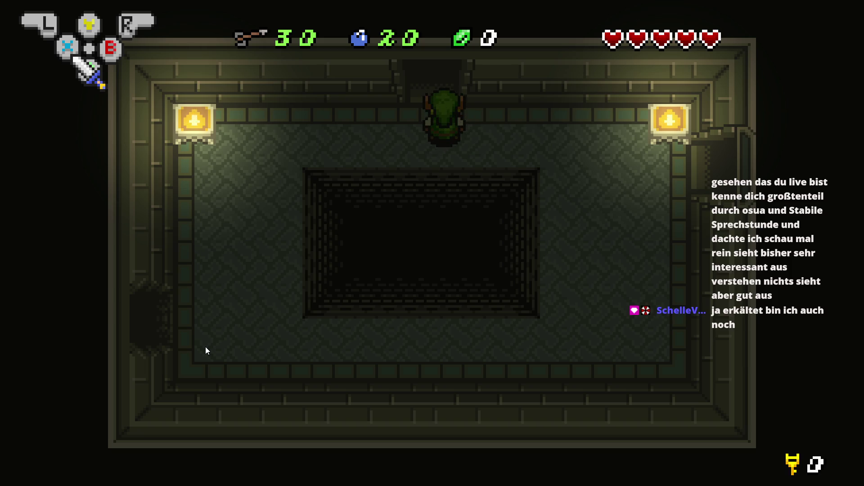
{"action": "key", "text": "Left"}
{"action": "key", "text": "Up"}
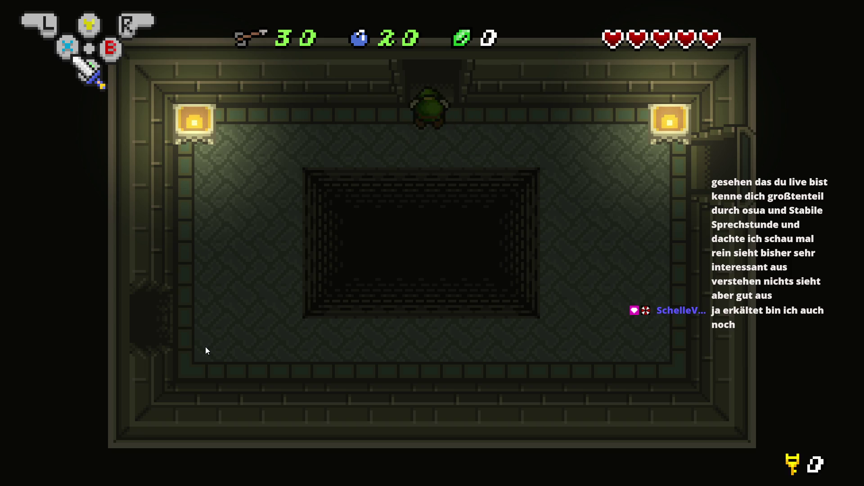
{"action": "key", "text": "Right"}
{"action": "key", "text": "Left"}
{"action": "key", "text": "Right"}
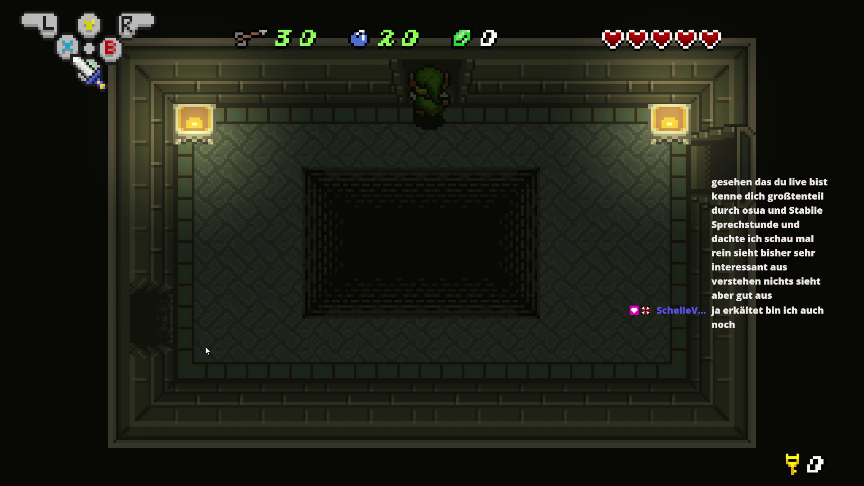
{"action": "key", "text": "Down"}
- Close the preview and select the Collision blocker above the lamps
{"action": "key", "text": "alt+F4"}
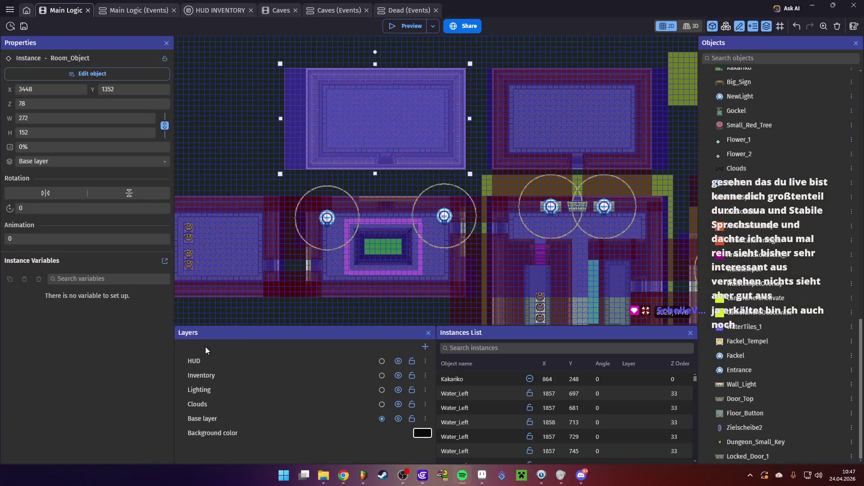
{"action": "scroll", "coordinate": [396, 191], "scroll_direction": "up", "scroll_amount": 5}
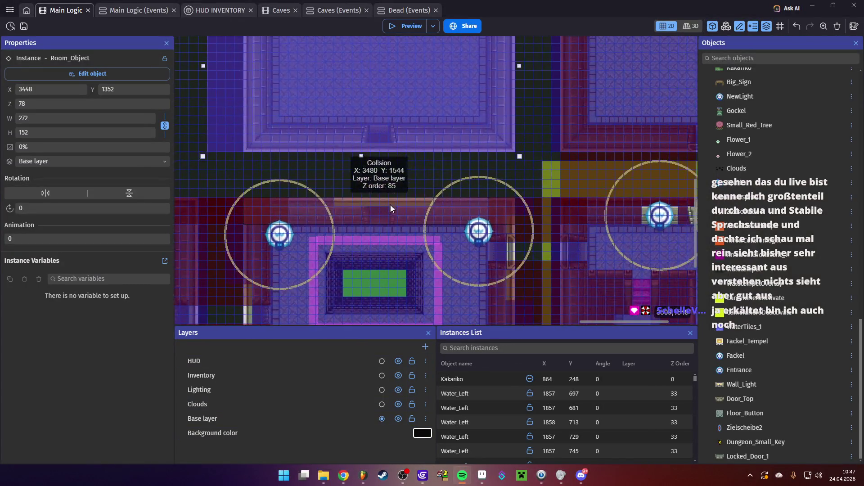
{"action": "left_click", "coordinate": [391, 204]}
{"action": "left_click", "coordinate": [361, 217]}
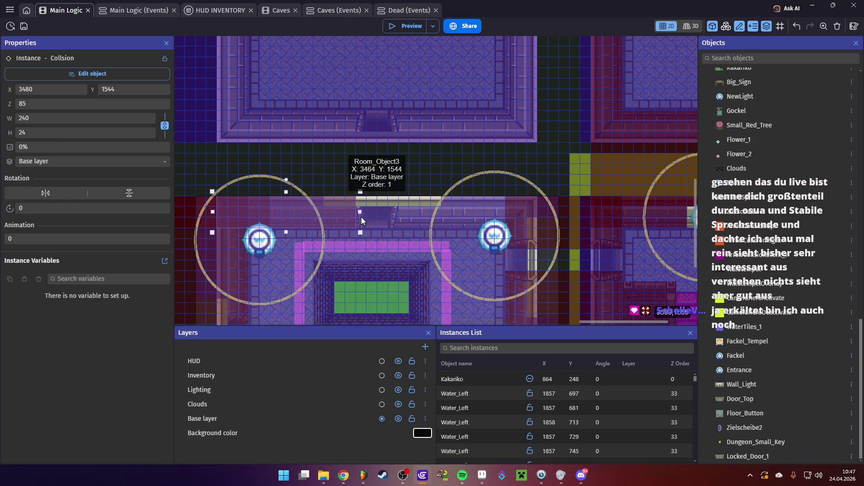
- Resize the Collision blocker to 112×88 at 3608, 1480, then switch to Aseprite
{"action": "left_click_drag", "start_coordinate": [377, 224], "coordinate": [386, 221]}
{"action": "mouse_move", "coordinate": [273, 215]}
{"action": "left_mouse_down"}
{"action": "mouse_move", "coordinate": [455, 203]}
{"action": "mouse_move", "coordinate": [293, 211]}
{"action": "mouse_move", "coordinate": [291, 125]}
{"action": "left_mouse_up"}
{"action": "key", "text": "ctrl+z"}
{"action": "key", "text": "ctrl+z"}
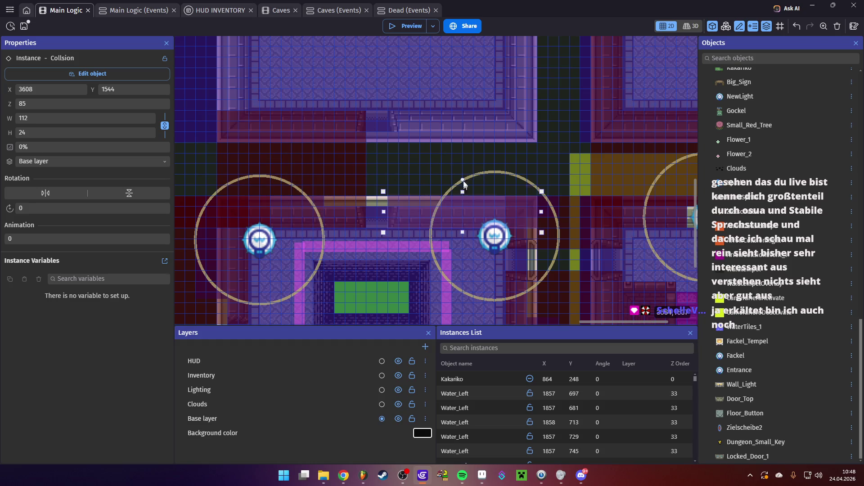
{"action": "left_click_drag", "start_coordinate": [463, 195], "coordinate": [462, 102]}
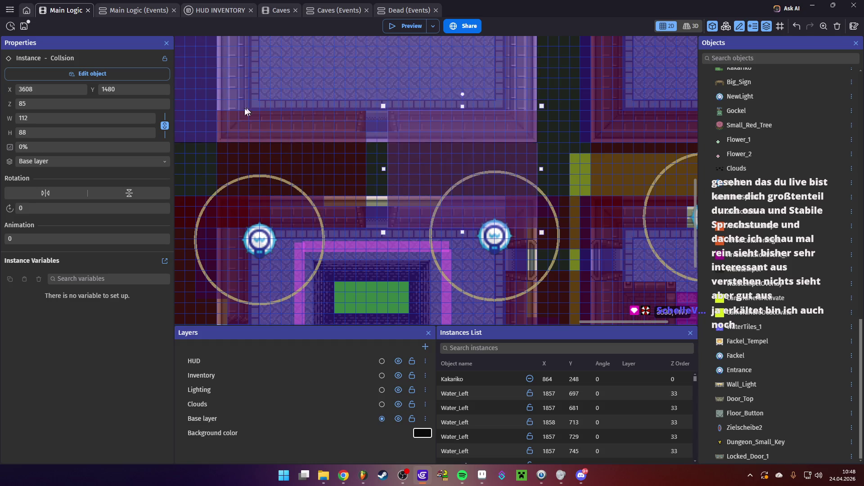
{"action": "left_click", "coordinate": [201, 101]}
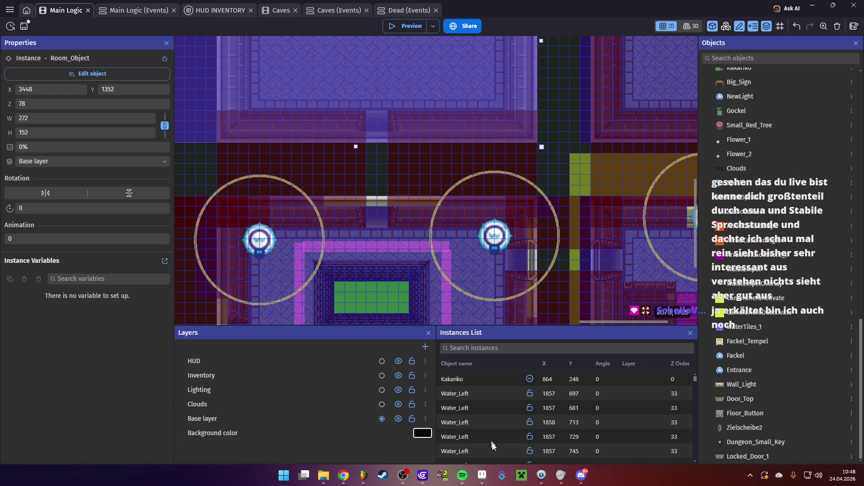
{"action": "left_click", "coordinate": [483, 479]}
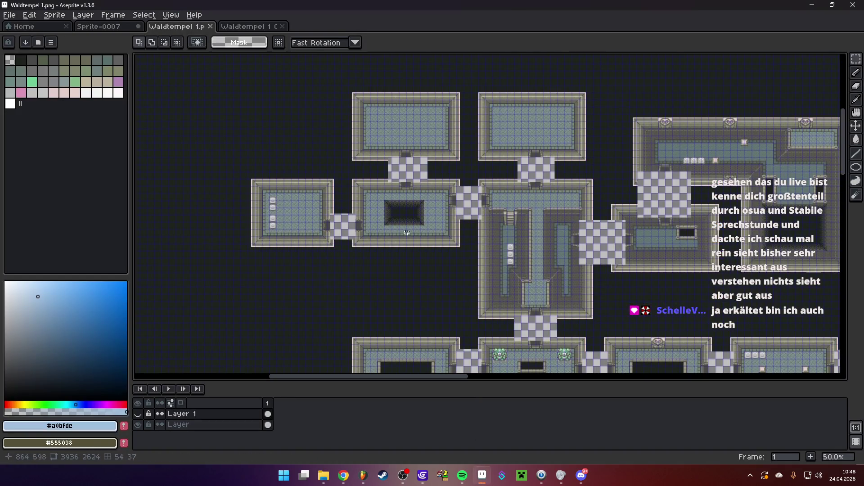
- Make Layer 1 visible alongside the Layer tiles and set it as the layer being edited
{"action": "scroll", "coordinate": [406, 187], "scroll_direction": "up", "scroll_amount": 3}
{"action": "scroll", "coordinate": [406, 187], "scroll_direction": "down", "scroll_amount": 2}
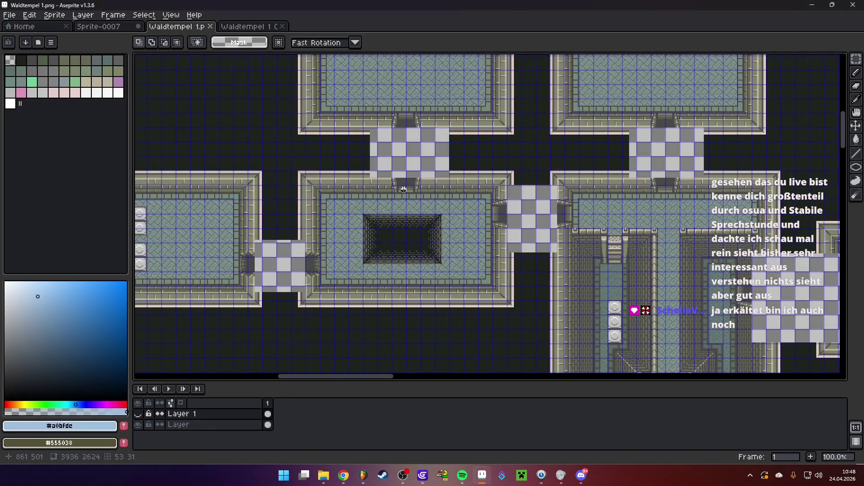
{"action": "left_click", "coordinate": [137, 413]}
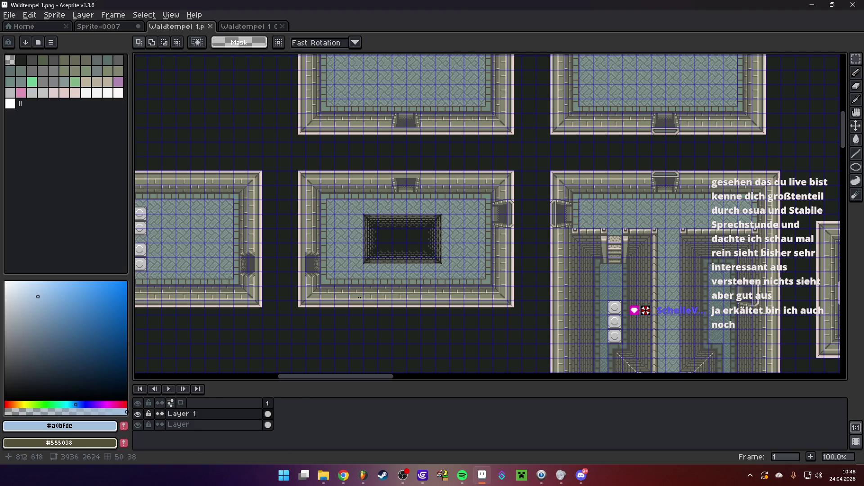
{"action": "left_click", "coordinate": [138, 424]}
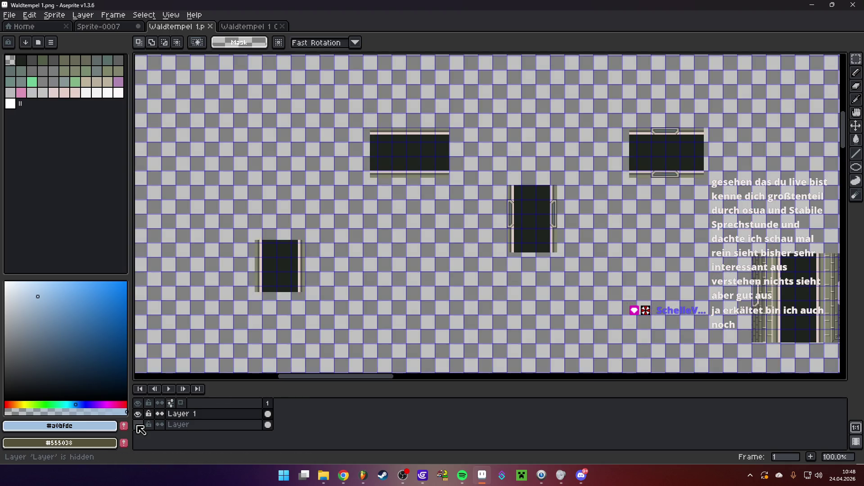
{"action": "left_click", "coordinate": [138, 424]}
{"action": "left_click", "coordinate": [189, 413]}
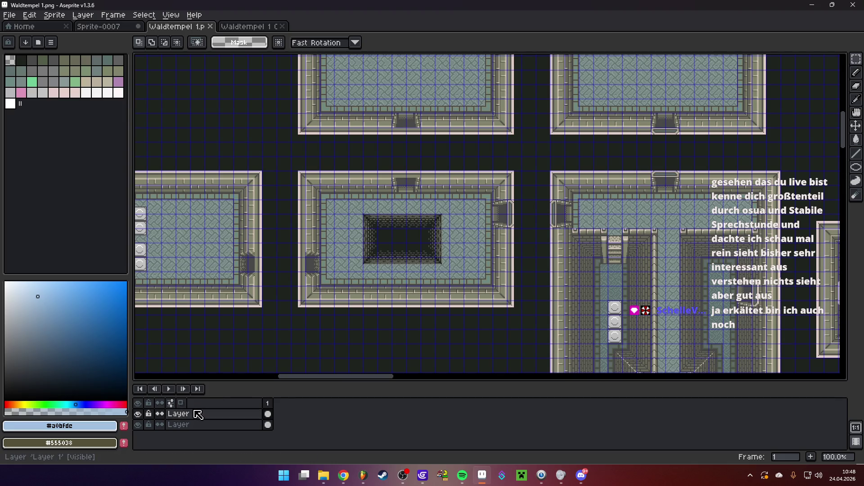
{"action": "scroll", "coordinate": [687, 170], "scroll_direction": "up", "scroll_amount": 2}
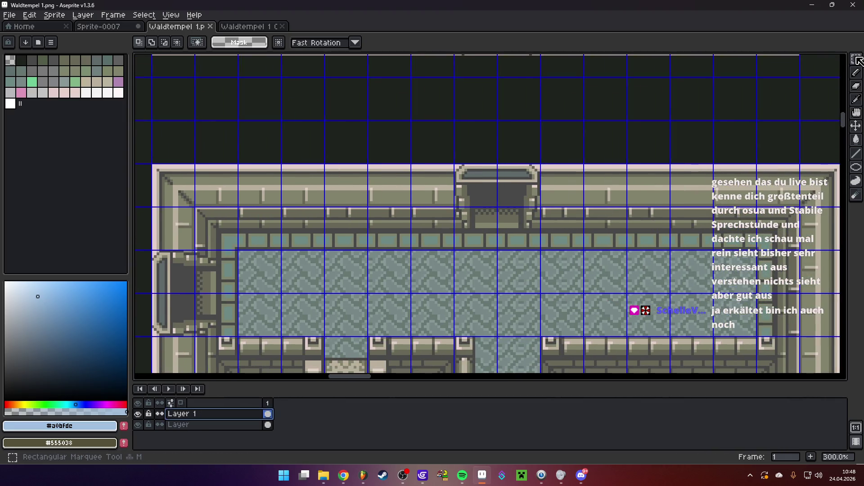
- Marquee-select the trim strip at the upper-right room's door, move it one tile right, and commit
{"action": "left_click", "coordinate": [856, 59]}
{"action": "scroll", "coordinate": [450, 167], "scroll_direction": "up", "scroll_amount": 2}
{"action": "left_click_drag", "start_coordinate": [441, 152], "coordinate": [581, 182]}
{"action": "scroll", "coordinate": [585, 187], "scroll_direction": "down", "scroll_amount": 3}
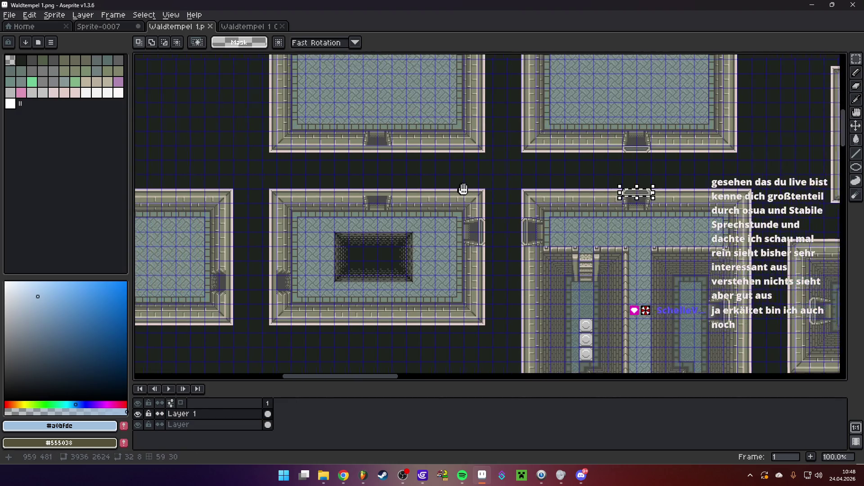
{"action": "scroll", "coordinate": [376, 198], "scroll_direction": "up", "scroll_amount": 2}
{"action": "mouse_move", "coordinate": [392, 178]}
{"action": "left_mouse_down"}
{"action": "mouse_move", "coordinate": [497, 178]}
{"action": "mouse_move", "coordinate": [388, 174]}
{"action": "left_mouse_up"}
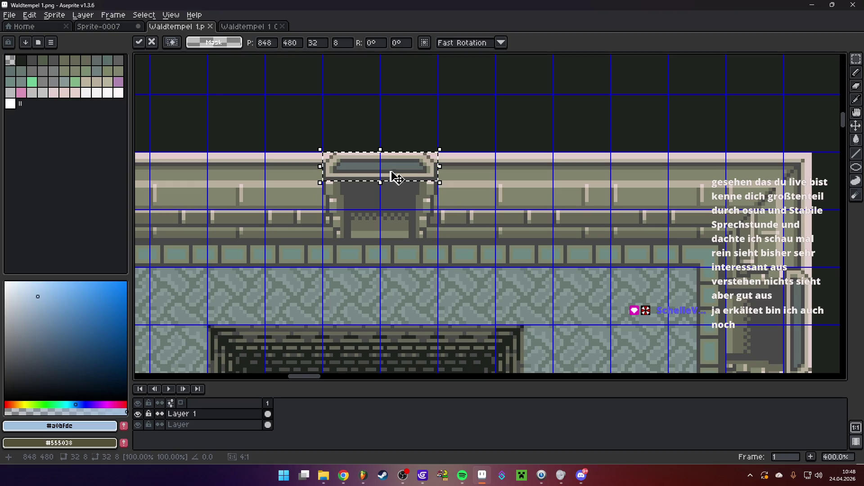
{"action": "scroll", "coordinate": [482, 189], "scroll_direction": "down", "scroll_amount": 3}
{"action": "key", "text": "Return"}
- Select the 32×8 gate step at the lower doorway and reposition it on the room's lower wall
{"action": "mouse_move", "coordinate": [650, 344]}
{"action": "left_mouse_down"}
{"action": "mouse_move", "coordinate": [452, 237]}
{"action": "mouse_move", "coordinate": [452, 215]}
{"action": "left_mouse_up"}
{"action": "scroll", "coordinate": [473, 311], "scroll_direction": "up", "scroll_amount": 5}
{"action": "mouse_move", "coordinate": [337, 240]}
{"action": "left_mouse_down"}
{"action": "mouse_move", "coordinate": [426, 291]}
{"action": "mouse_move", "coordinate": [563, 293]}
{"action": "left_mouse_up"}
{"action": "scroll", "coordinate": [475, 283], "scroll_direction": "down", "scroll_amount": 5}
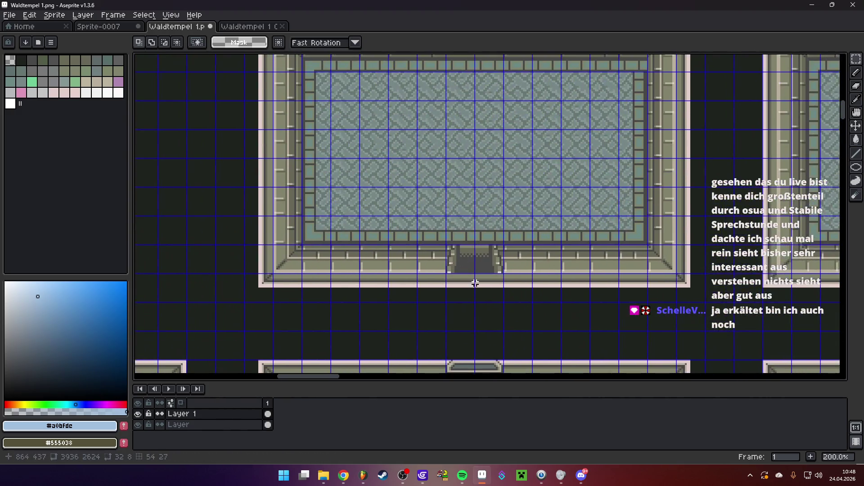
{"action": "scroll", "coordinate": [475, 283], "scroll_direction": "up", "scroll_amount": 2}
{"action": "mouse_move", "coordinate": [488, 294]}
{"action": "left_mouse_down"}
{"action": "mouse_move", "coordinate": [472, 228]}
{"action": "mouse_move", "coordinate": [467, 298]}
{"action": "left_mouse_up"}
- Commit the gate step, hide the base tile layer, and save over Waldtempel 1 Overlay.png as PNG
{"action": "left_click", "coordinate": [541, 328]}
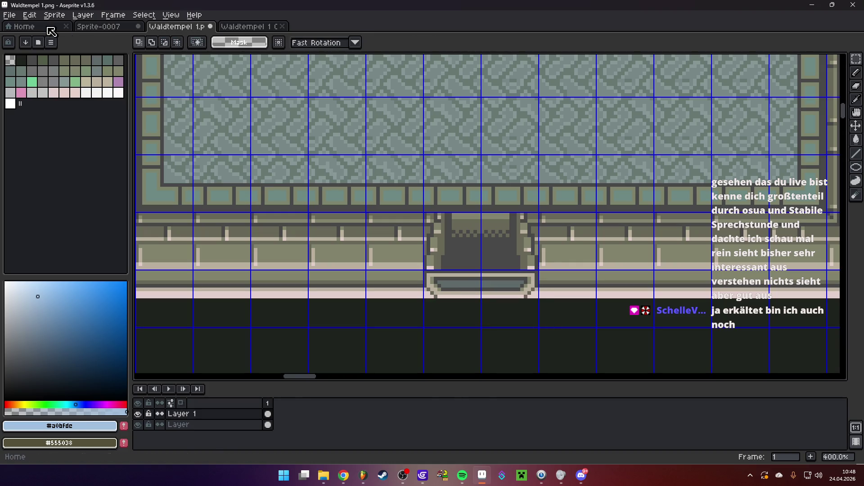
{"action": "left_click", "coordinate": [137, 413]}
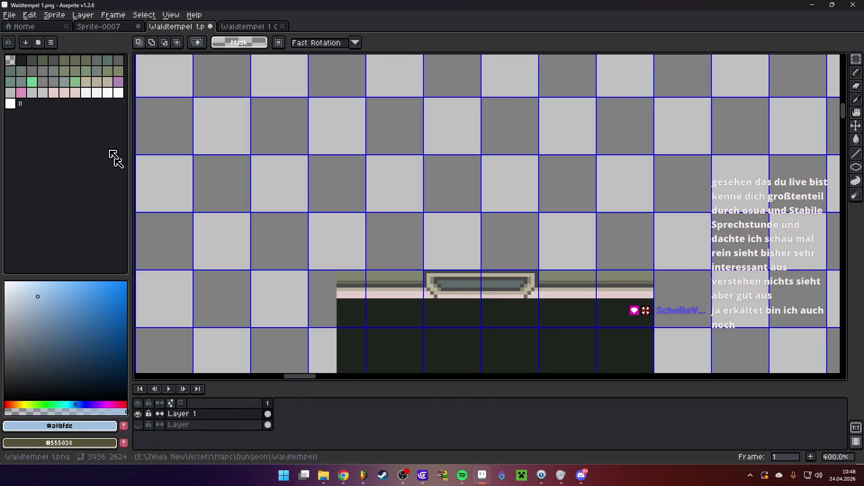
{"action": "left_click", "coordinate": [9, 15]}
{"action": "left_click", "coordinate": [32, 72]}
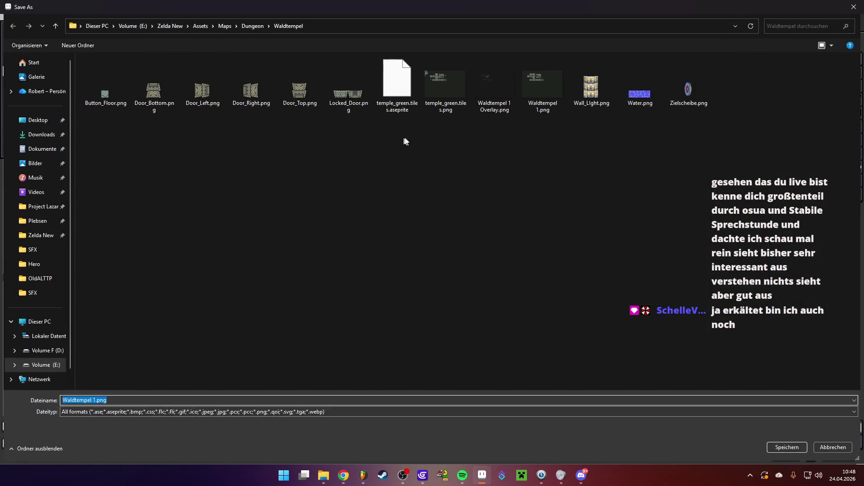
{"action": "double_click", "coordinate": [495, 76]}
{"action": "left_click", "coordinate": [455, 235]}
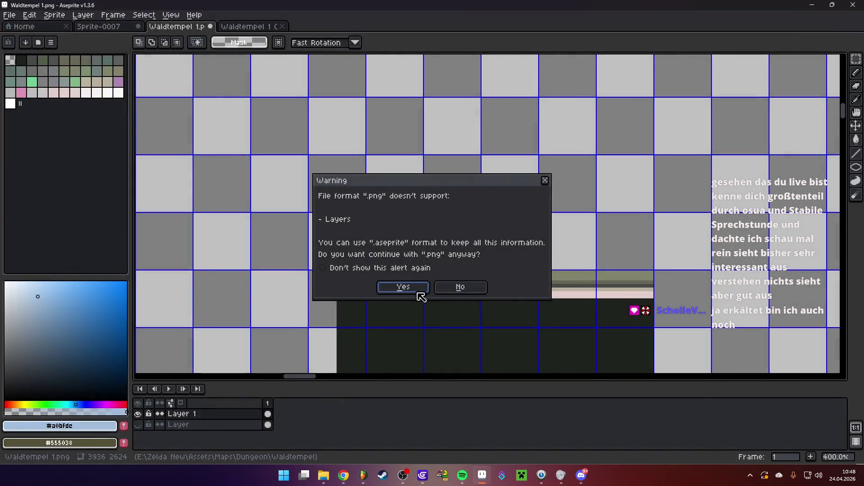
{"action": "left_click", "coordinate": [419, 292]}
- Hide Layer 1, show the base tile layer again, and return to GDevelop
{"action": "left_click", "coordinate": [138, 414]}
{"action": "left_click", "coordinate": [138, 425]}
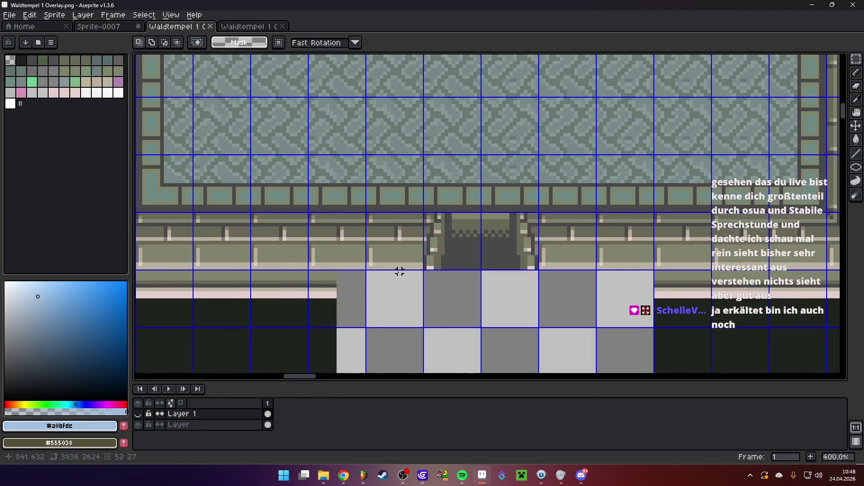
{"action": "scroll", "coordinate": [399, 271], "scroll_direction": "down", "scroll_amount": 3}
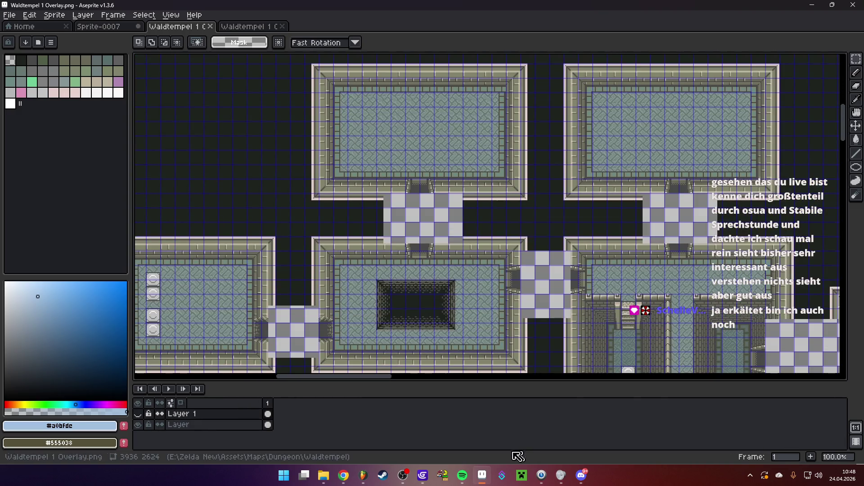
{"action": "left_click", "coordinate": [422, 475]}
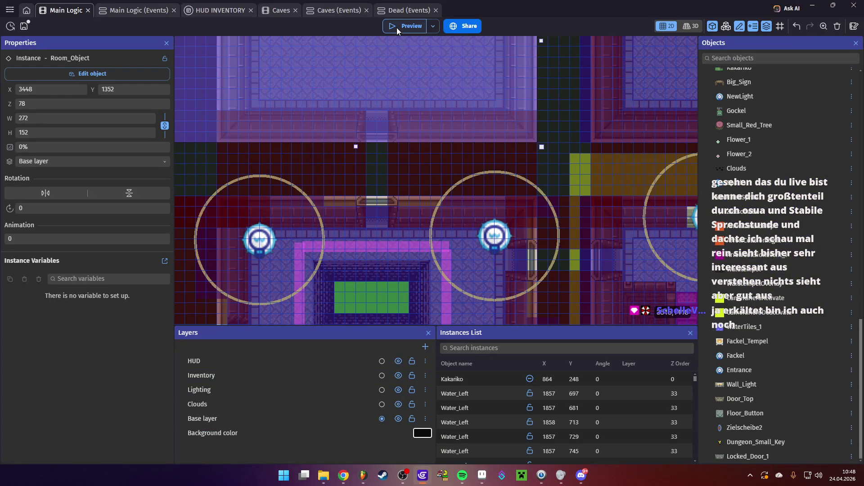
{"action": "left_click", "coordinate": [396, 28]}
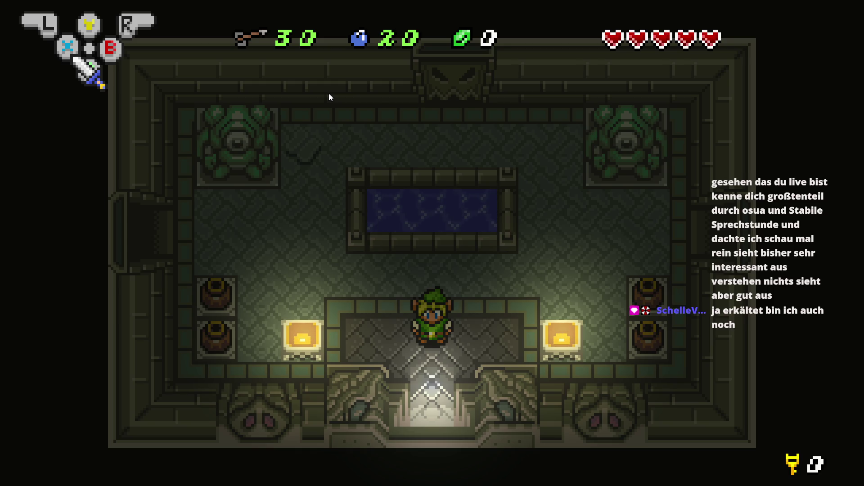
{"action": "key", "text": "Left"}
{"action": "key", "text": "Up"}
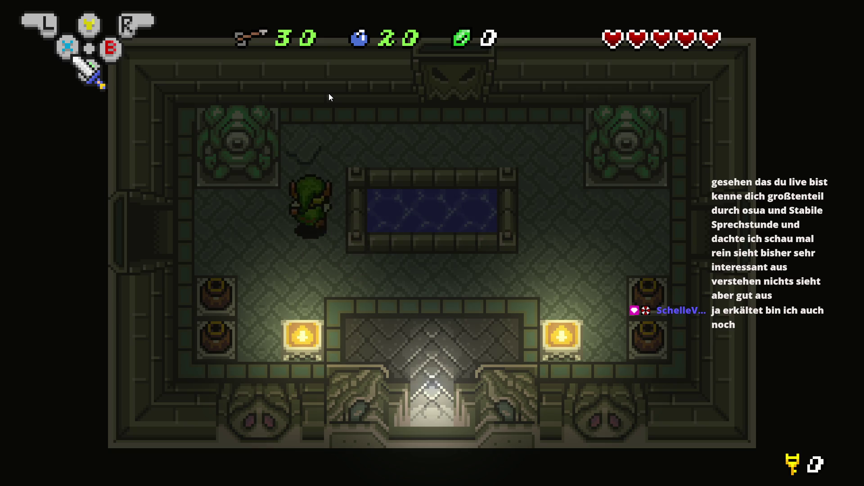
{"action": "key", "text": "Right"}
{"action": "key", "text": "Up"}
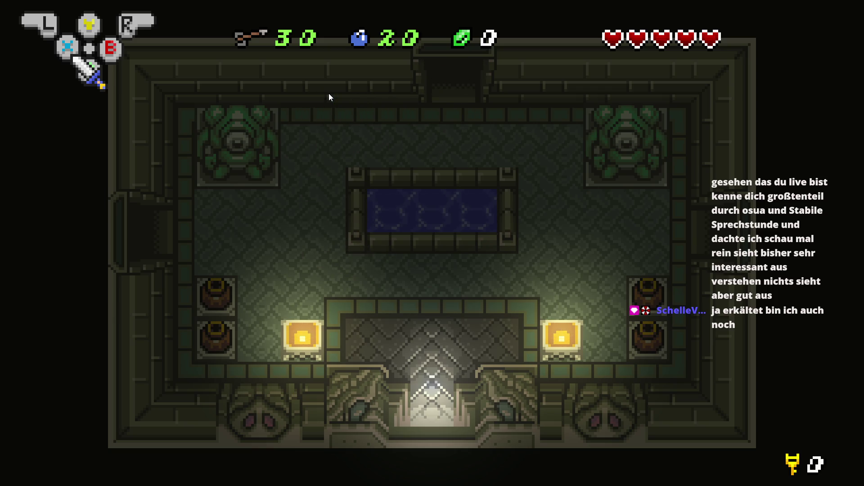
{"action": "key", "text": "Up"}
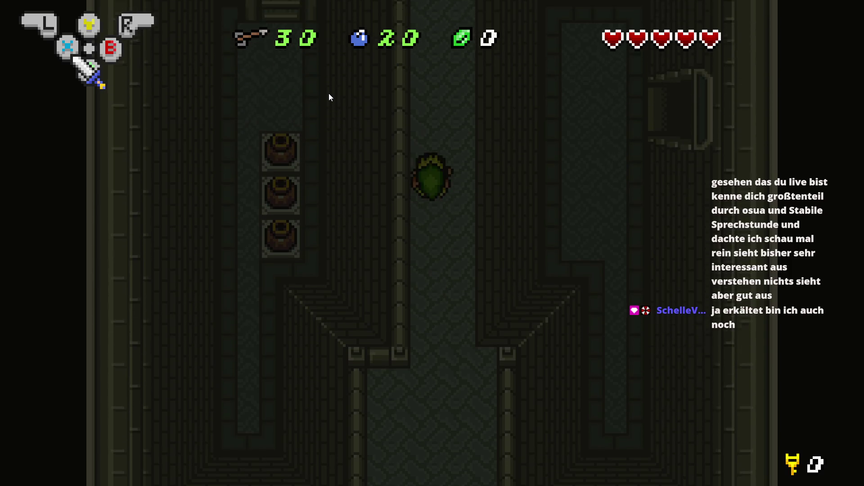
{"action": "key", "text": "Left"}
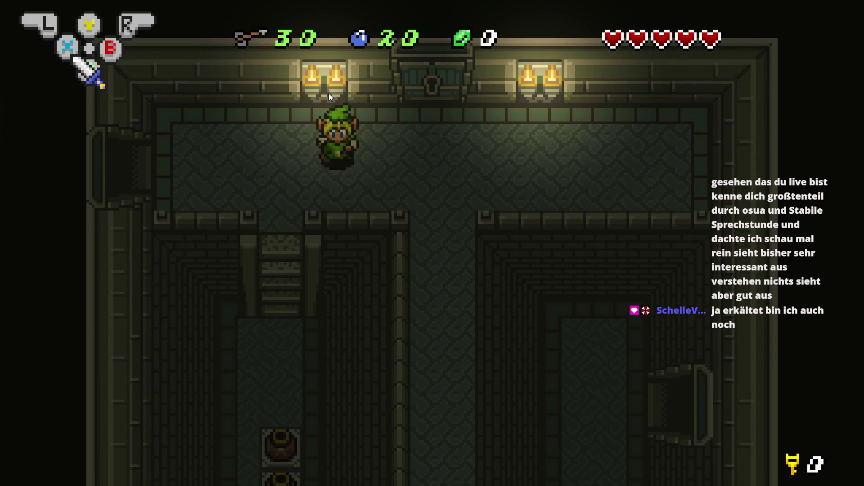
{"action": "key", "text": "Left"}
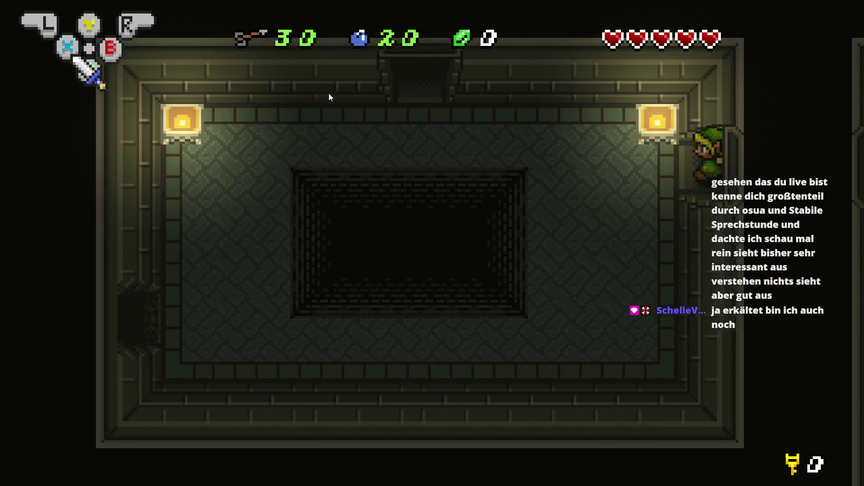
{"action": "key", "text": "Left"}
{"action": "key", "text": "Up"}
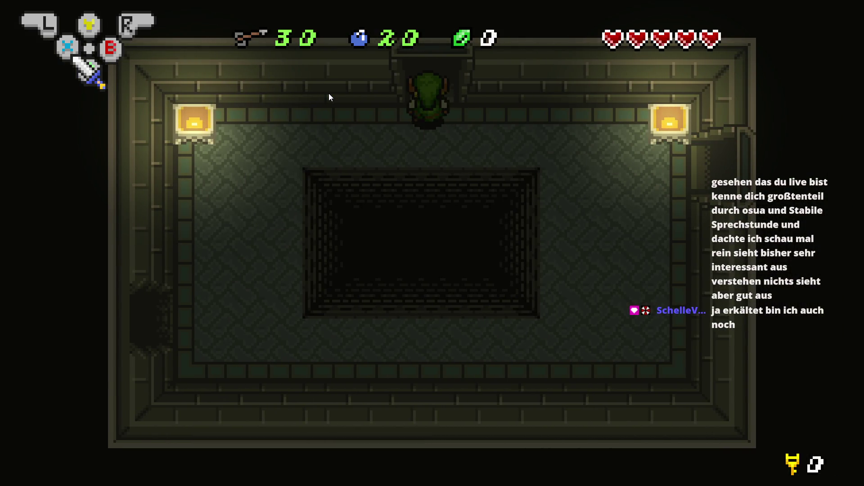
{"action": "key", "text": "Up"}
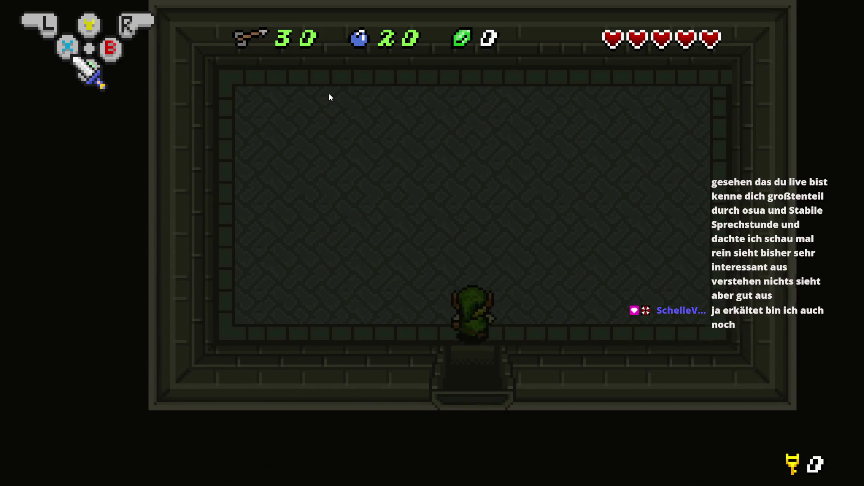
{"action": "key", "text": "Down"}
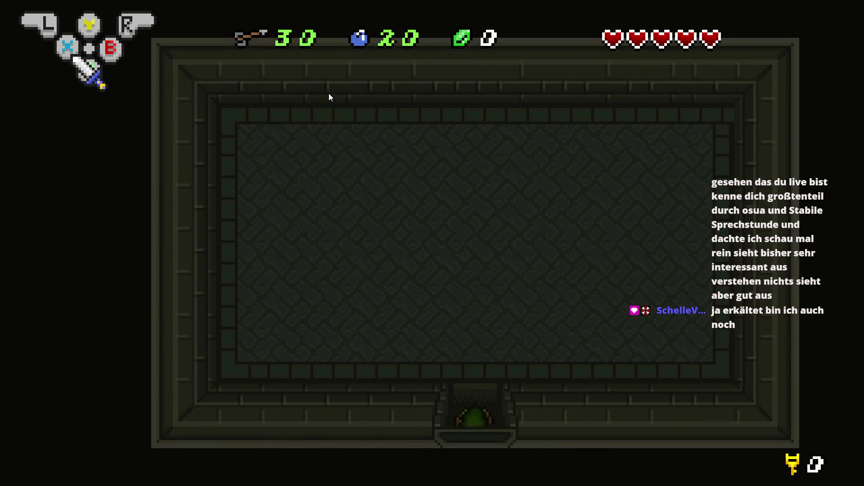
{"action": "key", "text": "Right"}
{"action": "key", "text": "Down"}
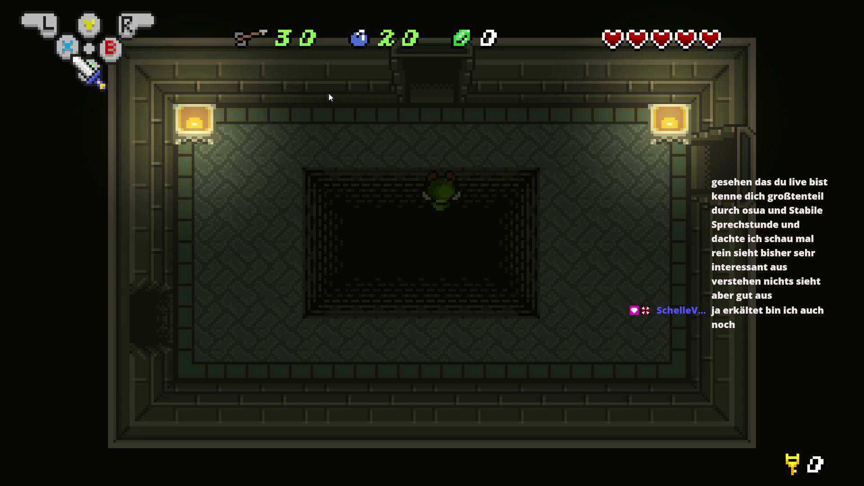
{"action": "key", "text": "Up"}
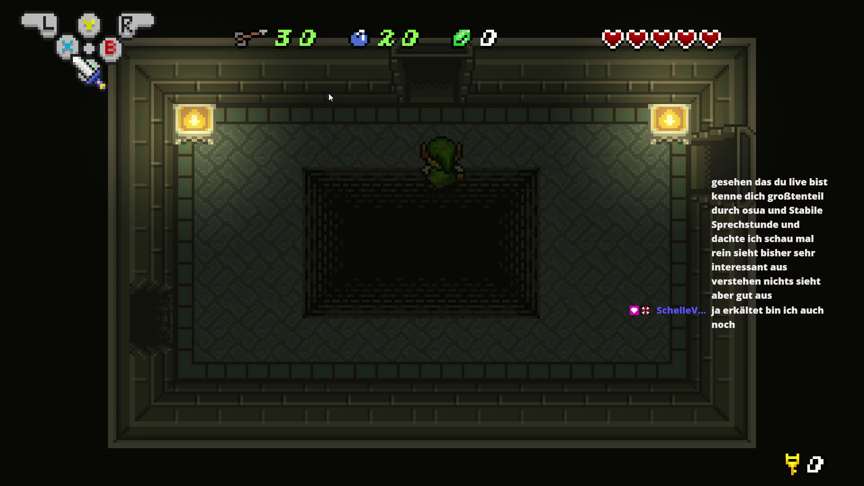
{"action": "key", "text": "Down"}
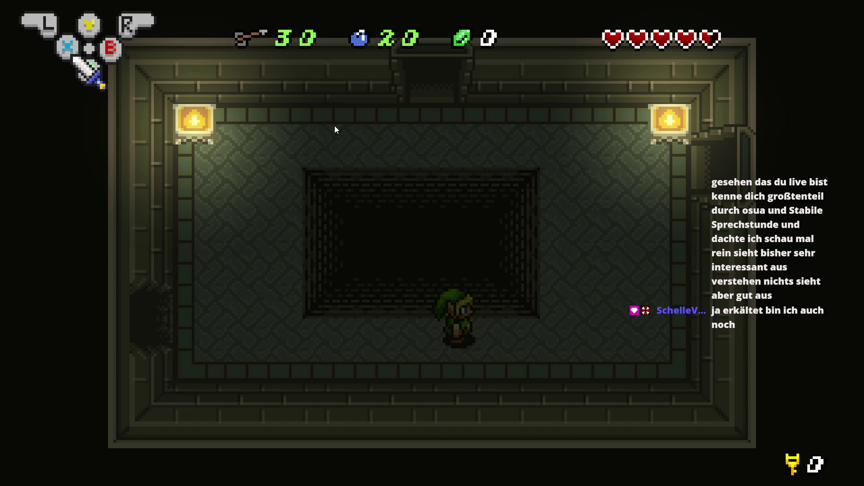
{"action": "key", "text": "alt+F4"}
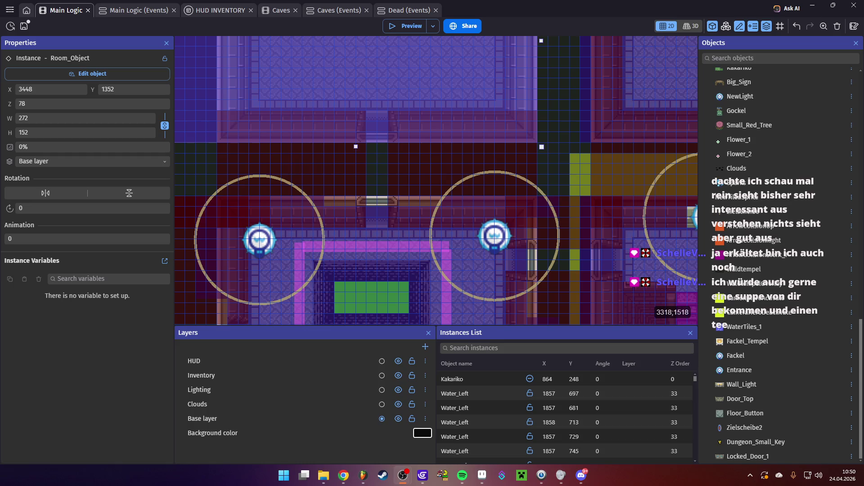
- Save the project and pan the scene over to the neighbouring dungeon rooms
{"action": "left_click", "coordinate": [24, 26]}
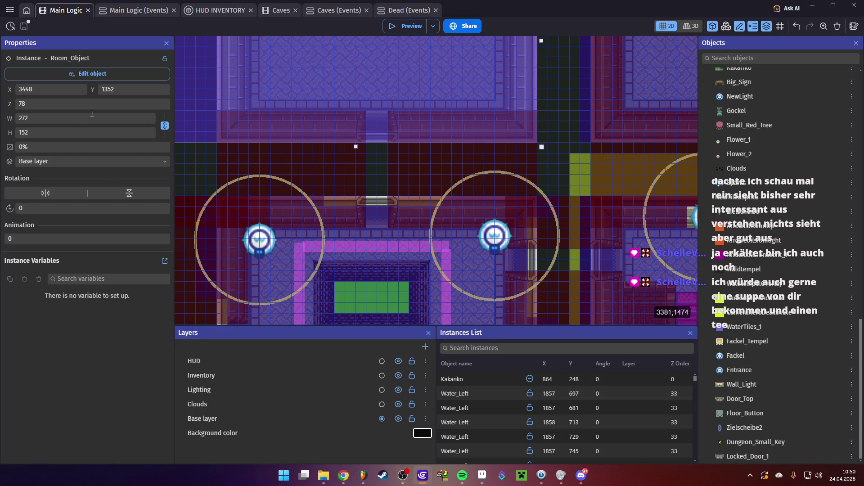
{"action": "scroll", "coordinate": [465, 230], "scroll_direction": "down", "scroll_amount": 3}
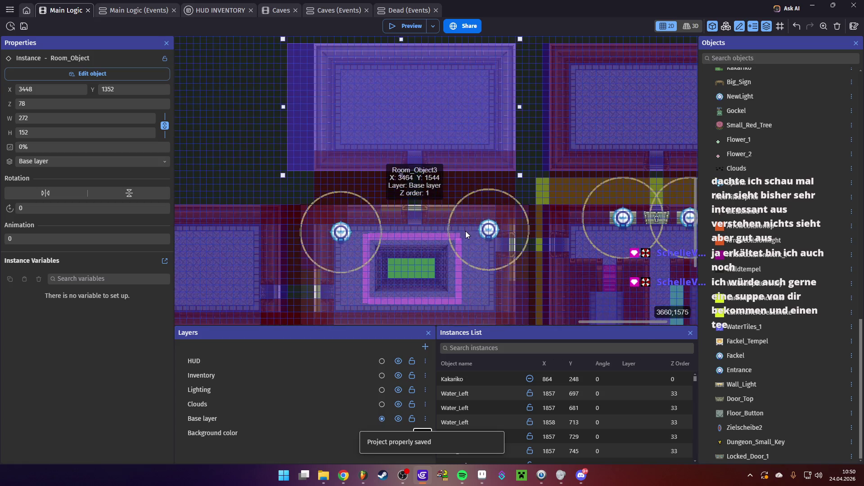
{"action": "scroll", "coordinate": [546, 274], "scroll_direction": "down", "scroll_amount": 10}
{"action": "scroll", "coordinate": [546, 273], "scroll_direction": "right", "scroll_amount": 8}
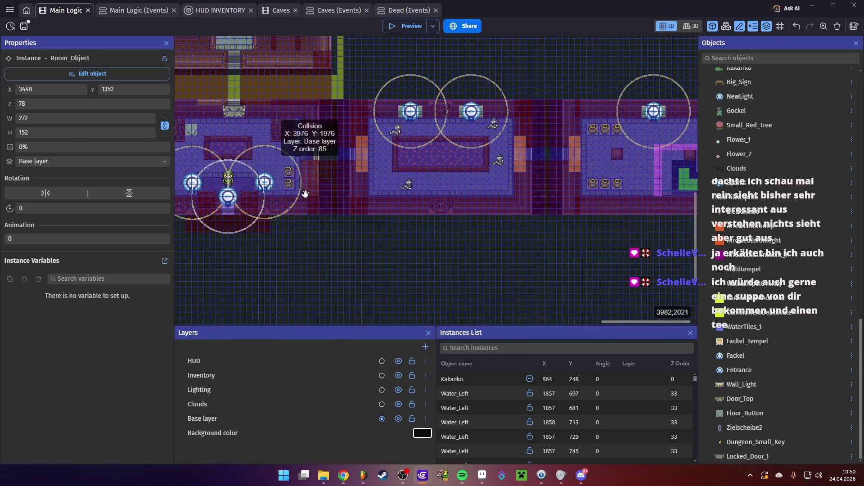
{"action": "scroll", "coordinate": [464, 270], "scroll_direction": "right", "scroll_amount": 10}
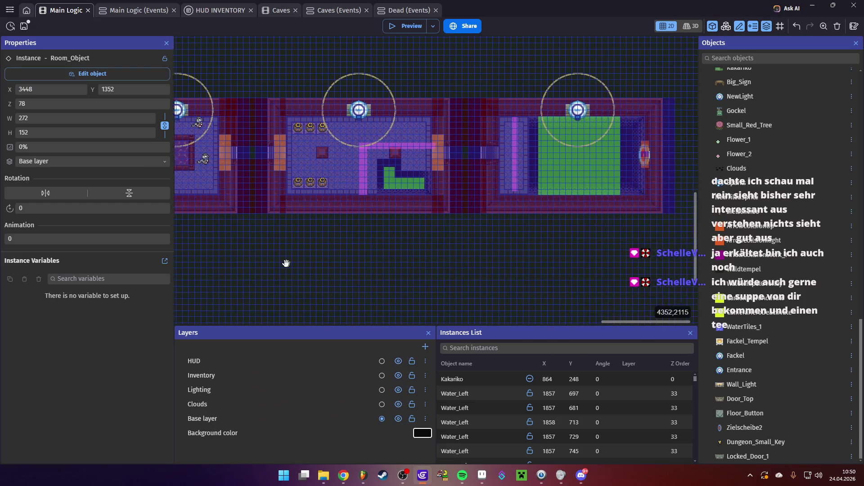
{"action": "scroll", "coordinate": [445, 257], "scroll_direction": "right", "scroll_amount": 2}
{"action": "scroll", "coordinate": [507, 253], "scroll_direction": "up", "scroll_amount": 5}
{"action": "scroll", "coordinate": [507, 253], "scroll_direction": "left", "scroll_amount": 10}
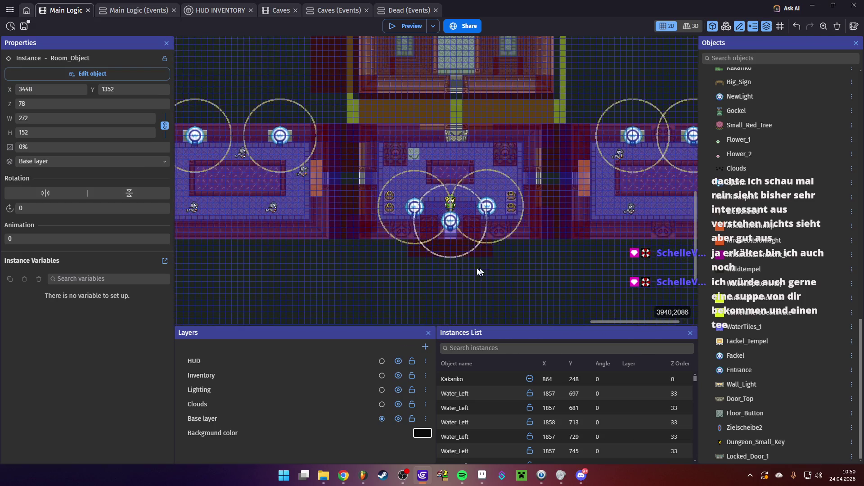
{"action": "mouse_move", "coordinate": [488, 306]}
{"action": "left_mouse_down"}
{"action": "mouse_move", "coordinate": [444, 295]}
{"action": "mouse_move", "coordinate": [438, 280]}
{"action": "mouse_move", "coordinate": [418, 275]}
{"action": "left_mouse_up"}
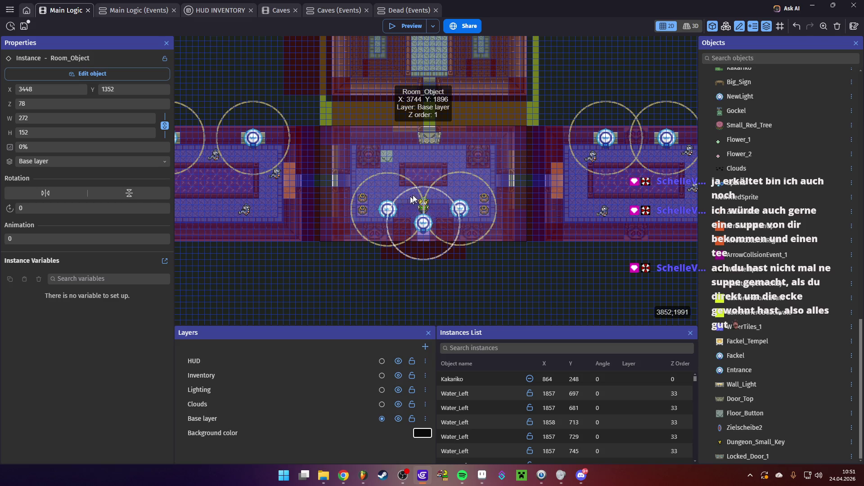
- Pan across the lower and upper-left dungeon rooms, then switch to the Aseprite map
{"action": "scroll", "coordinate": [404, 203], "scroll_direction": "down", "scroll_amount": 1}
{"action": "scroll", "coordinate": [517, 263], "scroll_direction": "left", "scroll_amount": 3}
{"action": "left_click_drag", "start_coordinate": [535, 278], "coordinate": [459, 275]}
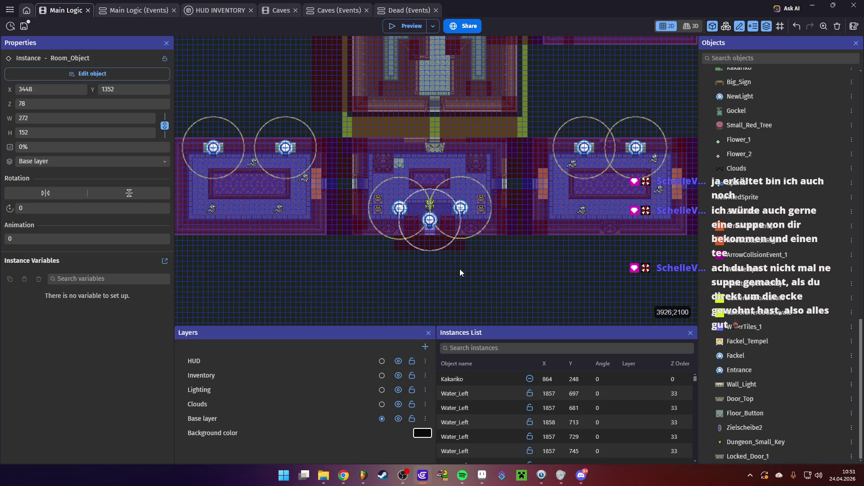
{"action": "scroll", "coordinate": [343, 173], "scroll_direction": "up", "scroll_amount": 3}
{"action": "scroll", "coordinate": [344, 173], "scroll_direction": "left", "scroll_amount": 3}
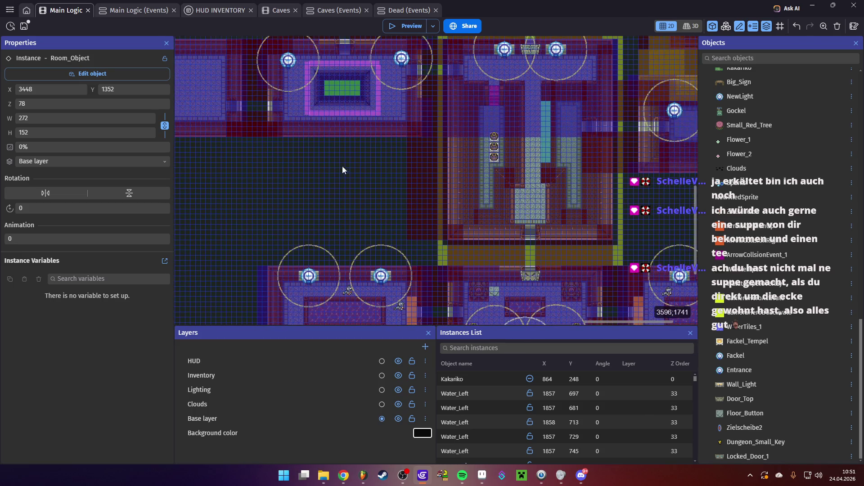
{"action": "scroll", "coordinate": [343, 170], "scroll_direction": "up", "scroll_amount": 3}
{"action": "scroll", "coordinate": [489, 243], "scroll_direction": "right", "scroll_amount": 4}
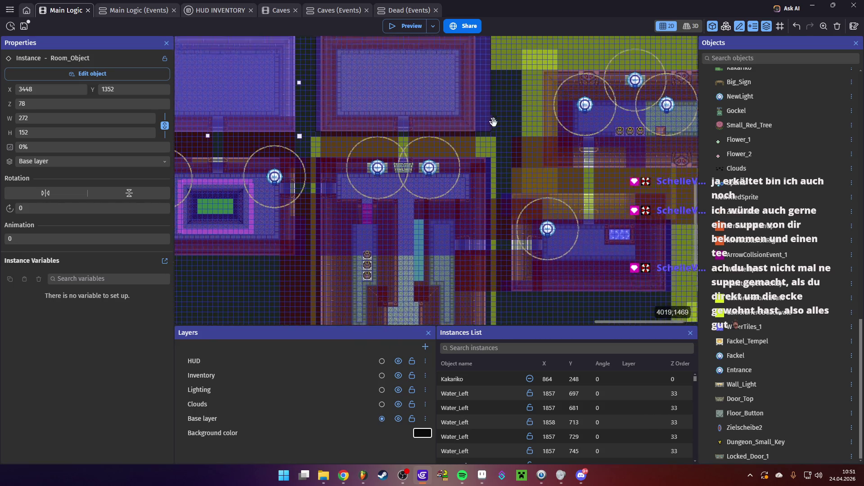
{"action": "scroll", "coordinate": [493, 122], "scroll_direction": "up", "scroll_amount": 3}
{"action": "scroll", "coordinate": [442, 90], "scroll_direction": "left", "scroll_amount": 2}
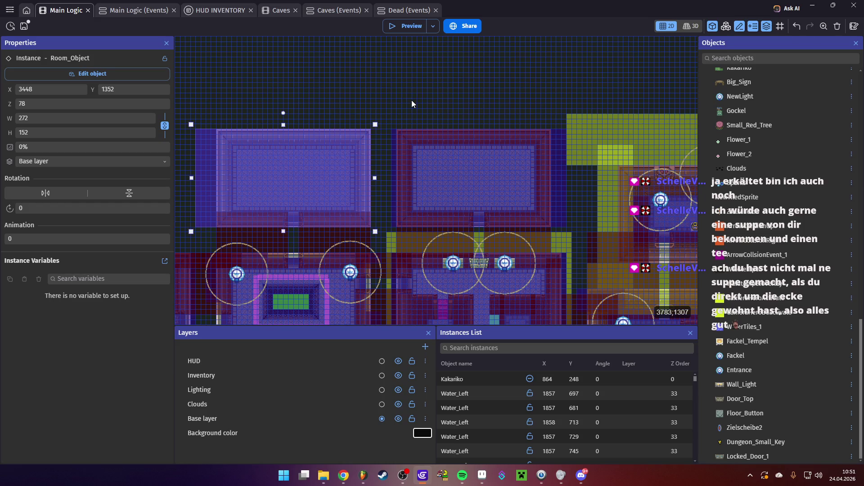
{"action": "left_click_drag", "start_coordinate": [576, 237], "coordinate": [597, 137]}
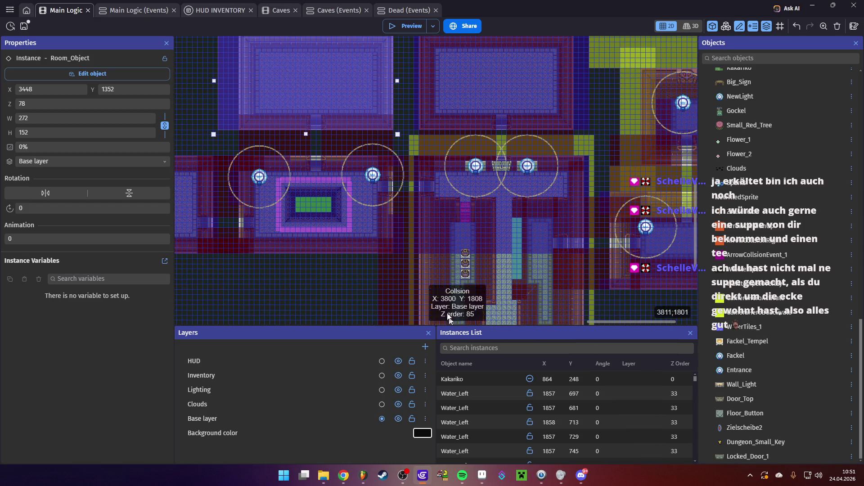
{"action": "mouse_move", "coordinate": [303, 76]}
{"action": "left_mouse_down"}
{"action": "mouse_move", "coordinate": [453, 119]}
{"action": "mouse_move", "coordinate": [421, 133]}
{"action": "left_mouse_up"}
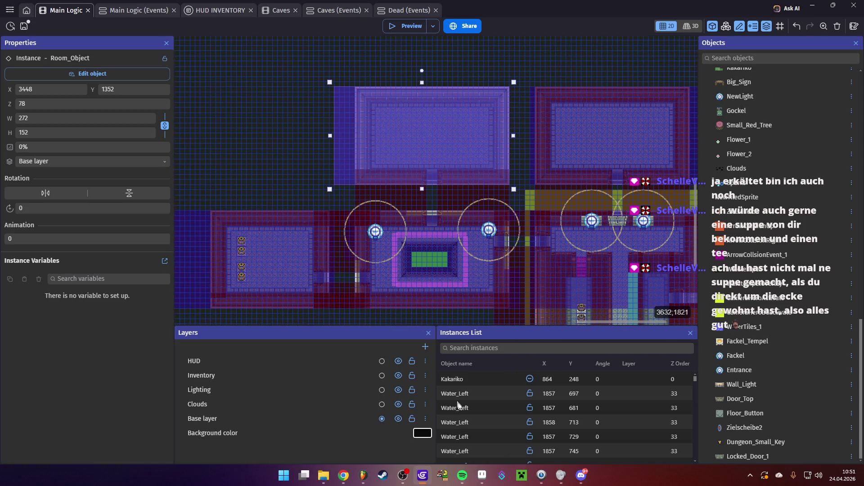
{"action": "left_click", "coordinate": [482, 475]}
- Zoom and pan the dungeon map to bring the left-hand rooms into view
{"action": "scroll", "coordinate": [423, 135], "scroll_direction": "down", "scroll_amount": 1}
{"action": "mouse_move", "coordinate": [601, 239]}
{"action": "left_mouse_down"}
{"action": "mouse_move", "coordinate": [470, 77]}
{"action": "mouse_move", "coordinate": [601, 239]}
{"action": "left_mouse_up"}
{"action": "scroll", "coordinate": [466, 222], "scroll_direction": "up", "scroll_amount": 2}
{"action": "scroll", "coordinate": [466, 222], "scroll_direction": "down", "scroll_amount": 2}
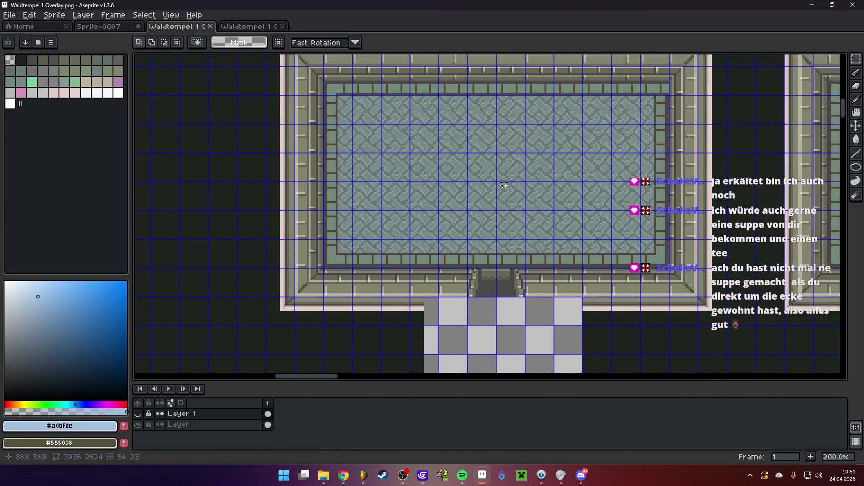
{"action": "scroll", "coordinate": [462, 182], "scroll_direction": "up", "scroll_amount": 1}
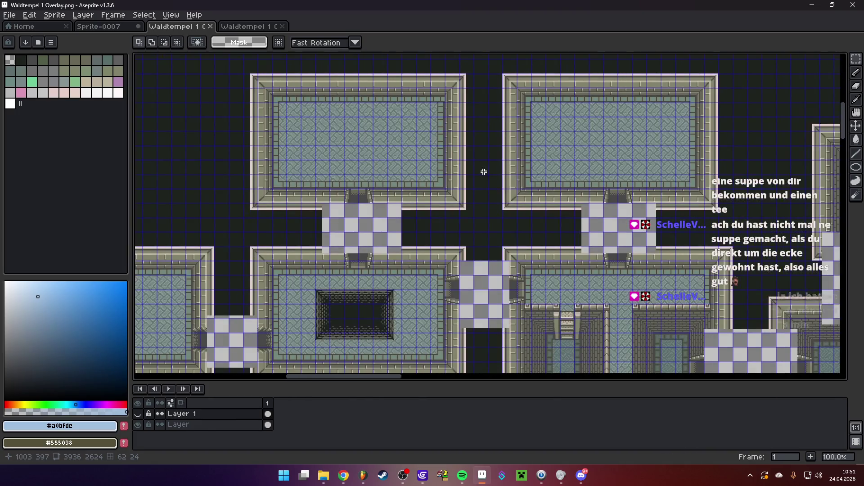
{"action": "left_click_drag", "start_coordinate": [484, 172], "coordinate": [421, 160]}
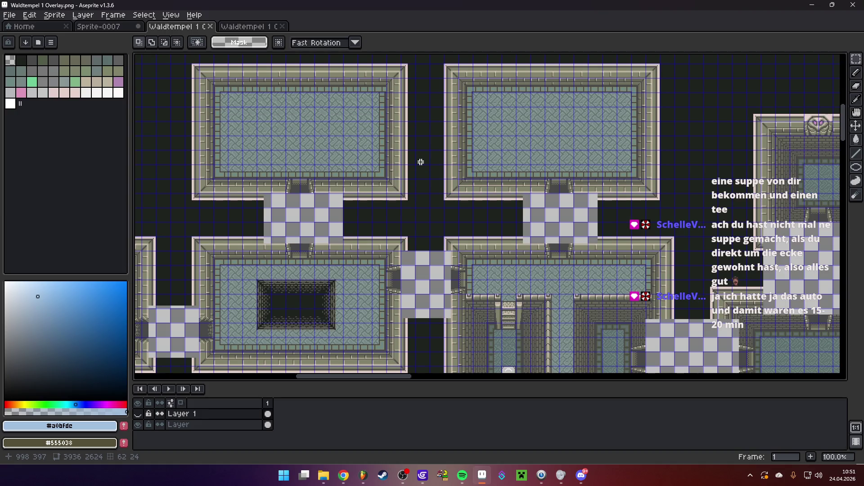
- Zoom around the map, then switch to the second Waldtempel document and close it
{"action": "scroll", "coordinate": [466, 158], "scroll_direction": "down", "scroll_amount": 1}
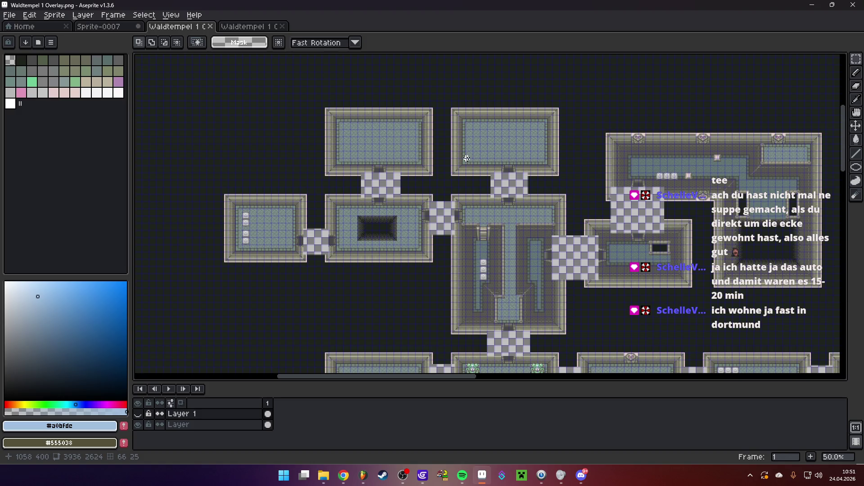
{"action": "scroll", "coordinate": [465, 172], "scroll_direction": "up", "scroll_amount": 1}
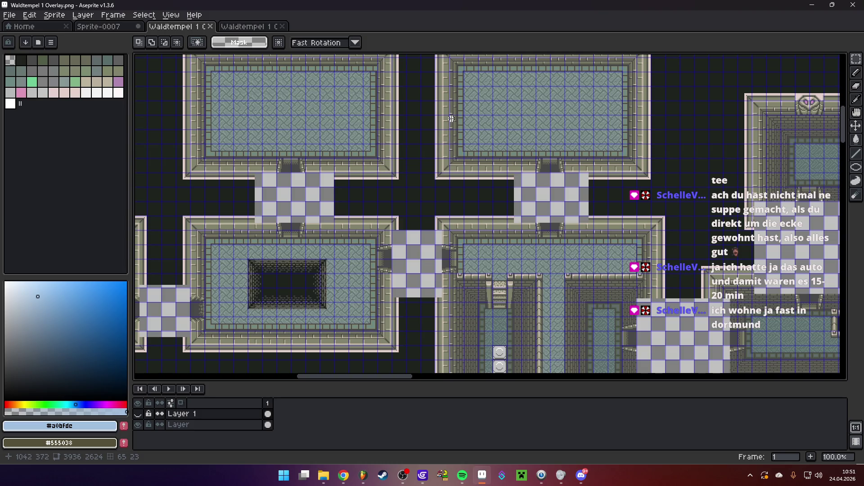
{"action": "scroll", "coordinate": [512, 128], "scroll_direction": "down", "scroll_amount": 2}
{"action": "scroll", "coordinate": [512, 128], "scroll_direction": "up", "scroll_amount": 1}
{"action": "scroll", "coordinate": [448, 198], "scroll_direction": "down", "scroll_amount": 1}
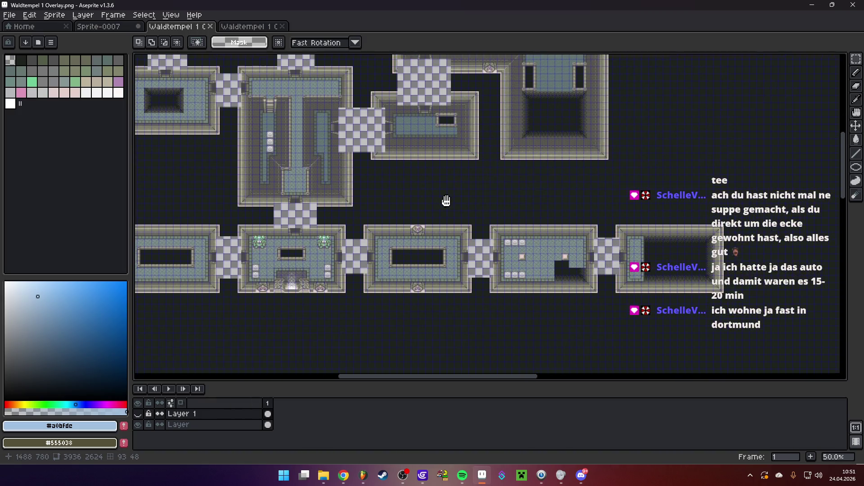
{"action": "scroll", "coordinate": [468, 193], "scroll_direction": "up", "scroll_amount": 1}
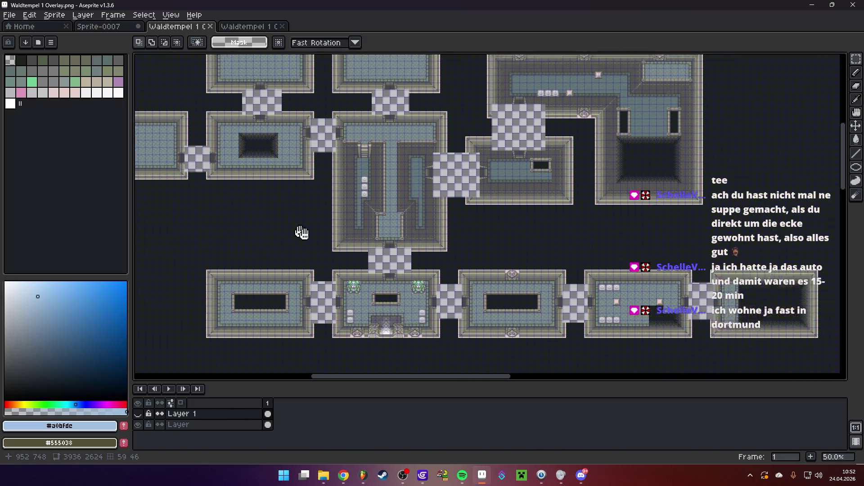
{"action": "scroll", "coordinate": [309, 128], "scroll_direction": "up", "scroll_amount": 1}
{"action": "scroll", "coordinate": [260, 150], "scroll_direction": "up", "scroll_amount": 1}
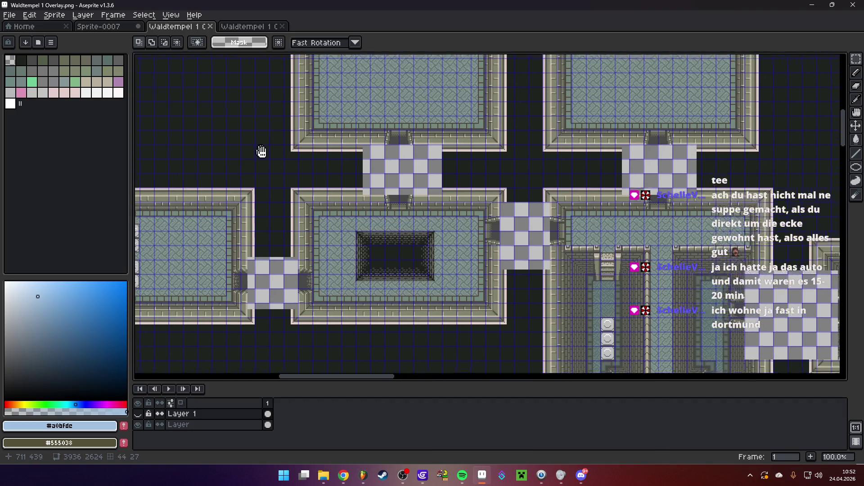
{"action": "scroll", "coordinate": [361, 170], "scroll_direction": "down", "scroll_amount": 1}
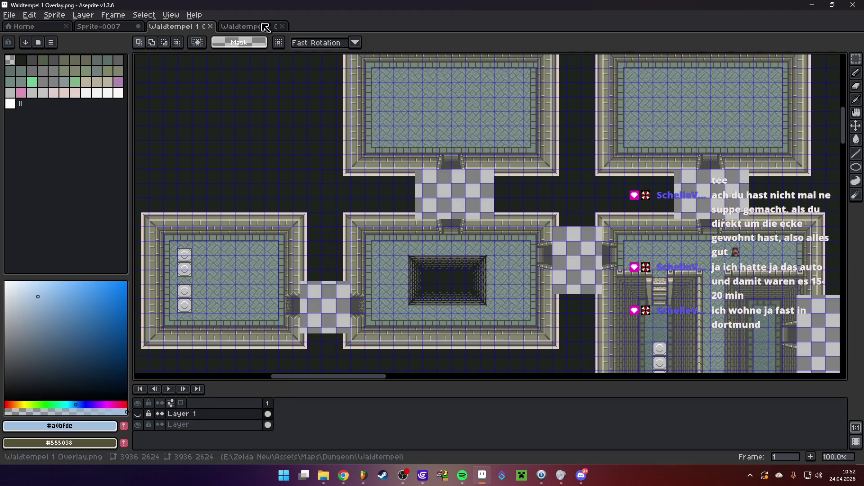
{"action": "left_click", "coordinate": [256, 26]}
{"action": "left_click", "coordinate": [282, 26]}
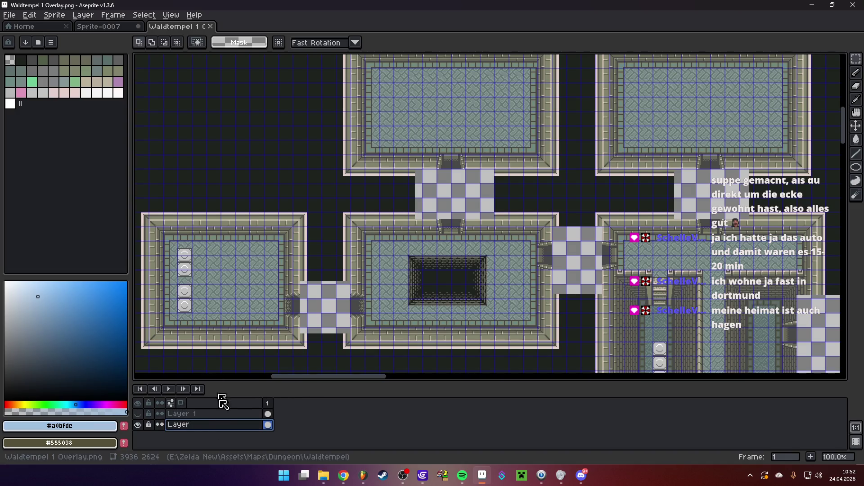
- Convert the layer named Layer into a tilemap with an 8×8 tile grid
{"action": "right_click", "coordinate": [207, 428]}
{"action": "mouse_move", "coordinate": [266, 412]}
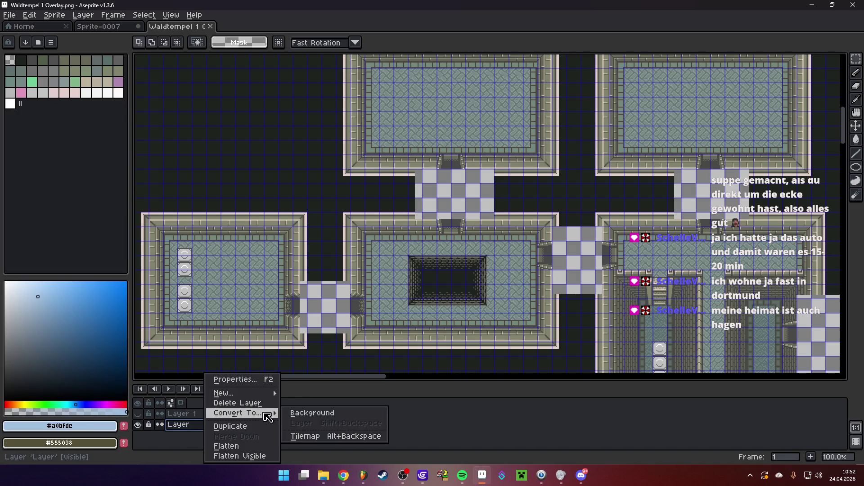
{"action": "left_click", "coordinate": [327, 437]}
{"action": "double_click", "coordinate": [394, 243]}
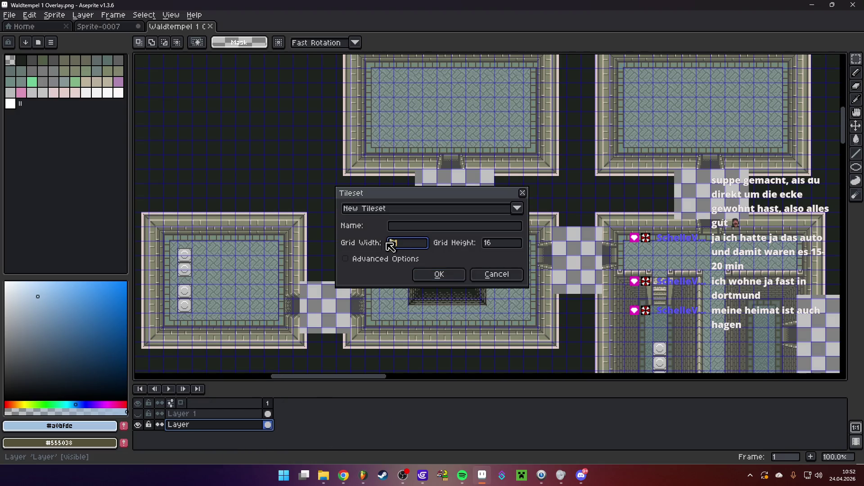
{"action": "type", "text": "8"}
{"action": "key", "text": "Tab"}
{"action": "type", "text": "8"}
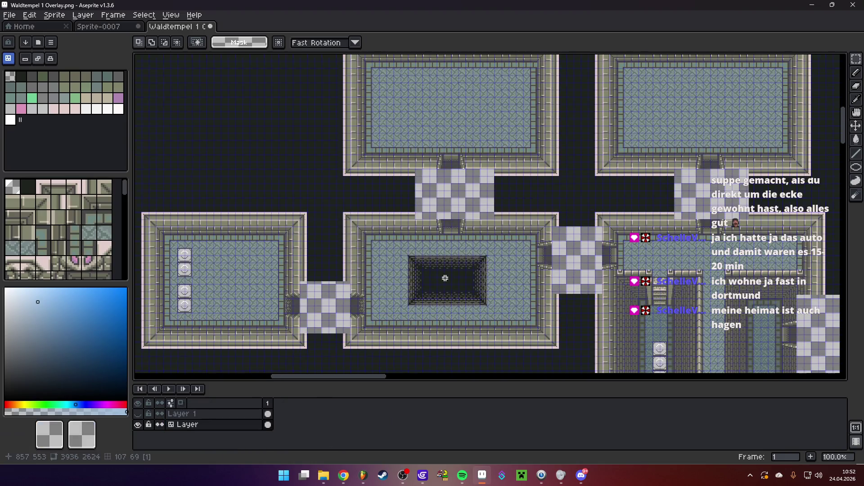
{"action": "left_click", "coordinate": [439, 274]}
- Paste a pit-edge piece, stretch it into a column by the top wall, then clear that column
{"action": "scroll", "coordinate": [352, 205], "scroll_direction": "up", "scroll_amount": 2}
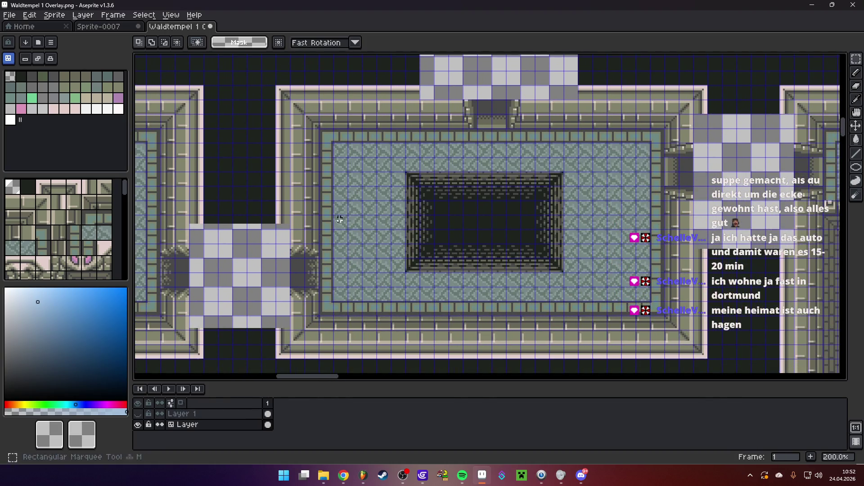
{"action": "scroll", "coordinate": [342, 243], "scroll_direction": "down", "scroll_amount": 2}
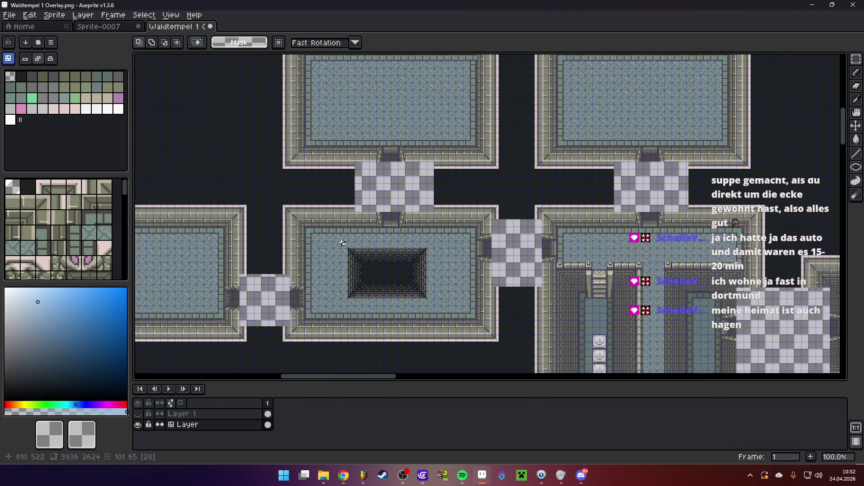
{"action": "scroll", "coordinate": [342, 243], "scroll_direction": "up", "scroll_amount": 1}
{"action": "mouse_move", "coordinate": [354, 257]}
{"action": "left_mouse_down"}
{"action": "mouse_move", "coordinate": [366, 270]}
{"action": "mouse_move", "coordinate": [367, 288]}
{"action": "left_mouse_up"}
{"action": "scroll", "coordinate": [391, 318], "scroll_direction": "up", "scroll_amount": 1}
{"action": "scroll", "coordinate": [391, 318], "scroll_direction": "up", "scroll_amount": 3}
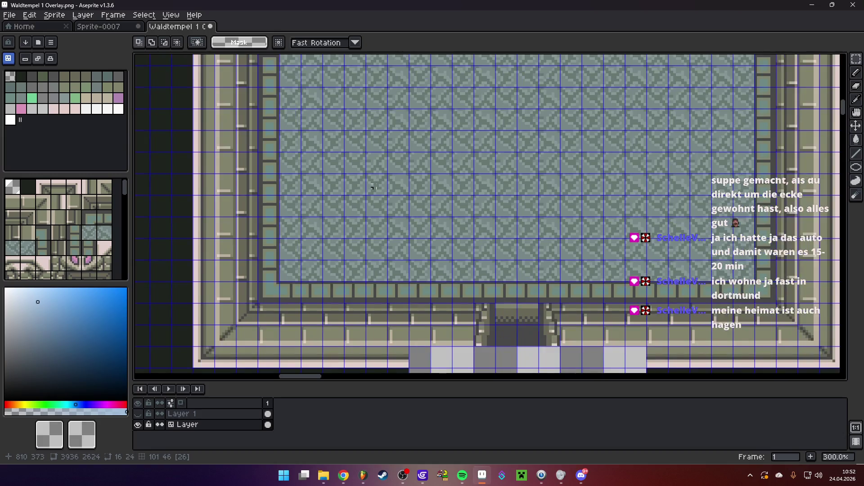
{"action": "key", "text": "ctrl+v"}
{"action": "mouse_move", "coordinate": [374, 239]}
{"action": "left_mouse_down"}
{"action": "mouse_move", "coordinate": [279, 145]}
{"action": "mouse_move", "coordinate": [270, 90]}
{"action": "left_mouse_up"}
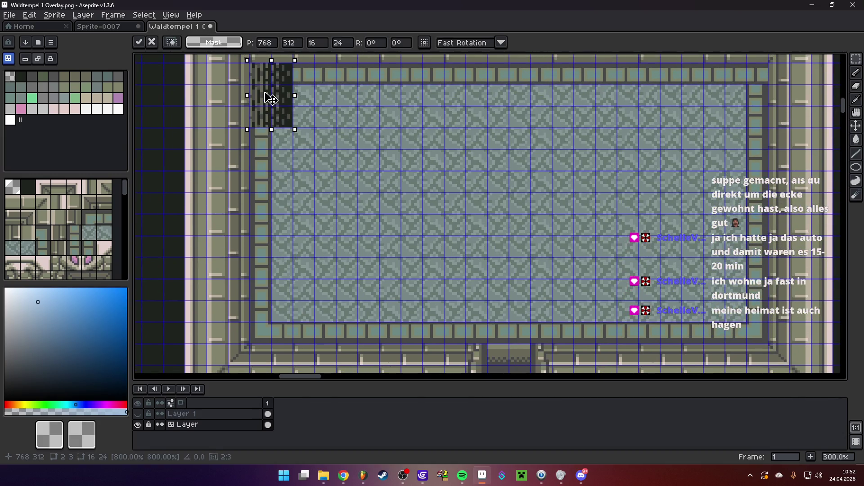
{"action": "left_click_drag", "start_coordinate": [271, 130], "coordinate": [279, 352]}
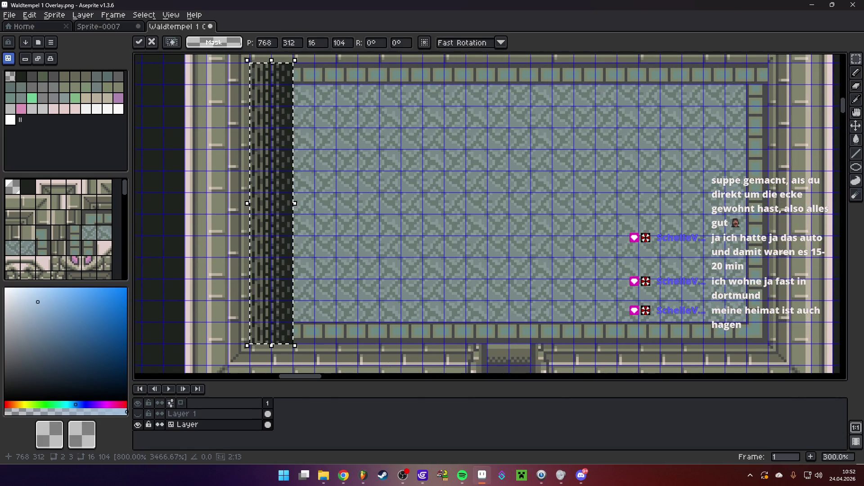
{"action": "key", "text": "Return"}
{"action": "scroll", "coordinate": [378, 285], "scroll_direction": "down", "scroll_amount": 1}
{"action": "left_click_drag", "start_coordinate": [325, 147], "coordinate": [365, 312]}
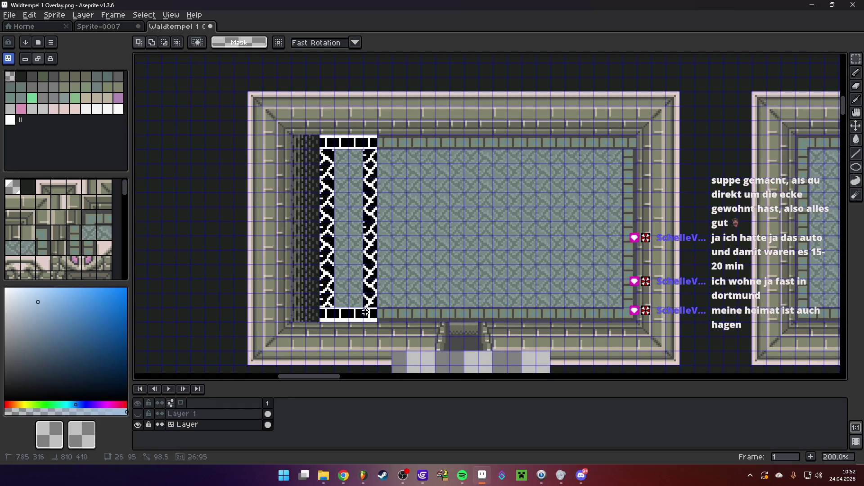
{"action": "key", "text": "Delete"}
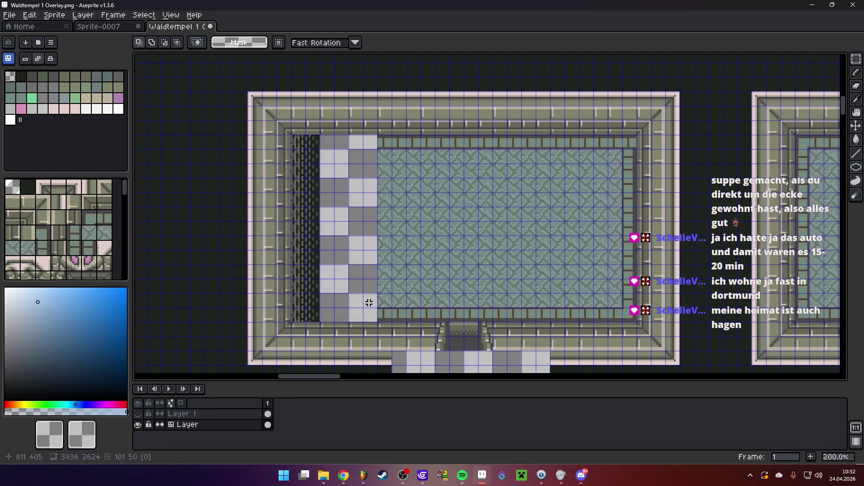
- Copy a block of dark pit floor and stretch it to fill the upper room's left column
{"action": "scroll", "coordinate": [367, 302], "scroll_direction": "down", "scroll_amount": 1}
{"action": "left_click_drag", "start_coordinate": [370, 276], "coordinate": [361, 110]}
{"action": "scroll", "coordinate": [380, 253], "scroll_direction": "up", "scroll_amount": 2}
{"action": "left_click_drag", "start_coordinate": [370, 227], "coordinate": [458, 272]}
{"action": "key", "text": "ctrl+c"}
{"action": "scroll", "coordinate": [409, 164], "scroll_direction": "down", "scroll_amount": 2}
{"action": "left_click_drag", "start_coordinate": [383, 90], "coordinate": [382, 264]}
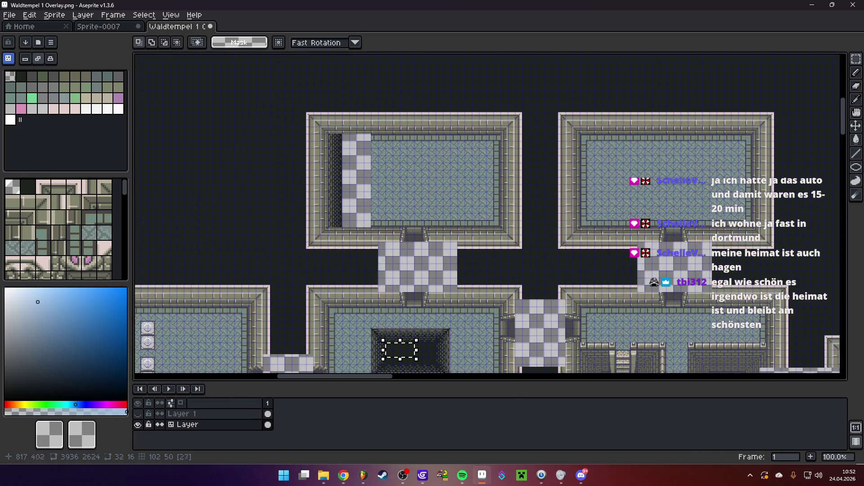
{"action": "scroll", "coordinate": [356, 150], "scroll_direction": "up", "scroll_amount": 1}
{"action": "key", "text": "ctrl+v"}
{"action": "mouse_move", "coordinate": [450, 224]}
{"action": "left_mouse_down"}
{"action": "mouse_move", "coordinate": [367, 141]}
{"action": "mouse_move", "coordinate": [363, 307]}
{"action": "left_mouse_up"}
{"action": "key", "text": "Return"}
- Copy a pit strip into the next room's column and stretch it up to the top wall
{"action": "scroll", "coordinate": [477, 226], "scroll_direction": "down", "scroll_amount": 1}
{"action": "scroll", "coordinate": [437, 245], "scroll_direction": "up", "scroll_amount": 1}
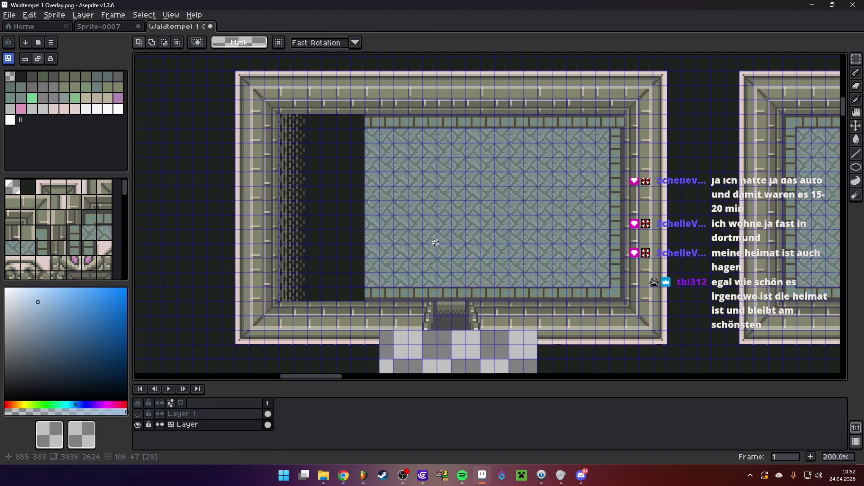
{"action": "scroll", "coordinate": [440, 245], "scroll_direction": "down", "scroll_amount": 2}
{"action": "scroll", "coordinate": [402, 211], "scroll_direction": "up", "scroll_amount": 3}
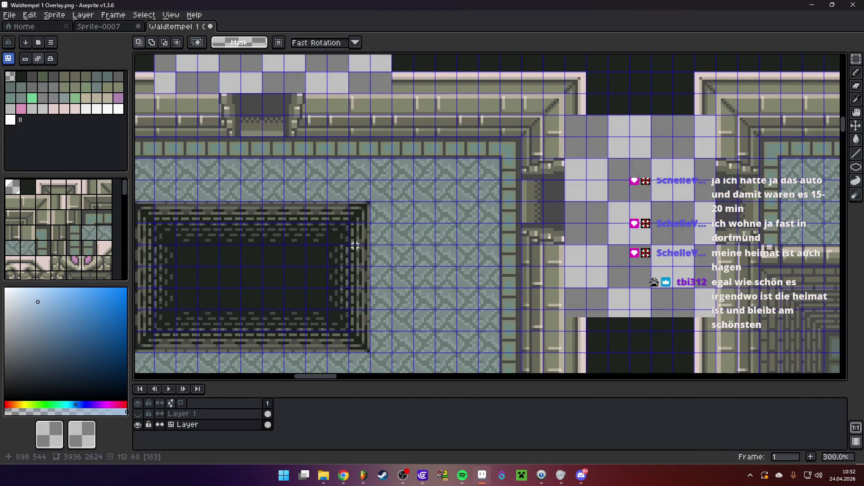
{"action": "mouse_move", "coordinate": [327, 245]}
{"action": "left_mouse_down"}
{"action": "mouse_move", "coordinate": [348, 289]}
{"action": "mouse_move", "coordinate": [373, 311]}
{"action": "left_mouse_up"}
{"action": "key", "text": "ctrl+c"}
{"action": "mouse_move", "coordinate": [409, 181]}
{"action": "left_mouse_down"}
{"action": "mouse_move", "coordinate": [504, 246]}
{"action": "mouse_move", "coordinate": [504, 403]}
{"action": "left_mouse_up"}
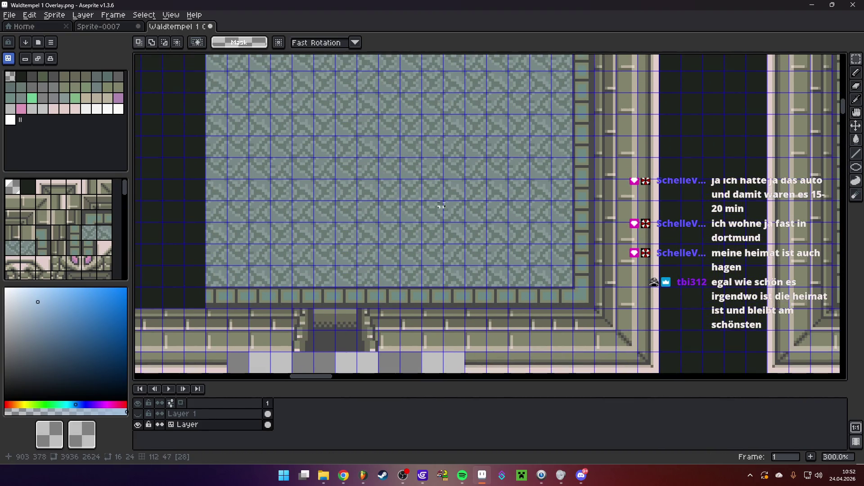
{"action": "key", "text": "ctrl+v"}
{"action": "mouse_move", "coordinate": [437, 251]}
{"action": "left_mouse_down"}
{"action": "mouse_move", "coordinate": [566, 271]}
{"action": "mouse_move", "coordinate": [577, 282]}
{"action": "left_mouse_up"}
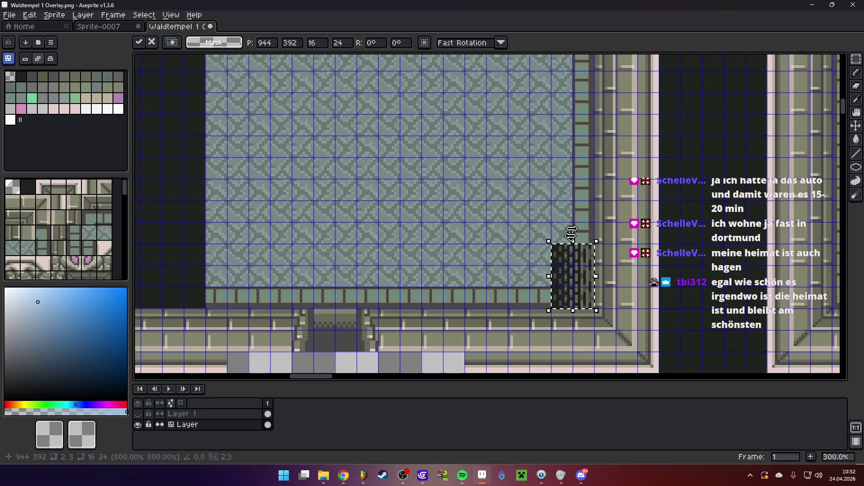
{"action": "scroll", "coordinate": [577, 283], "scroll_direction": "up", "scroll_amount": 5}
{"action": "left_click_drag", "start_coordinate": [588, 332], "coordinate": [569, 135]}
{"action": "scroll", "coordinate": [568, 135], "scroll_direction": "down", "scroll_amount": 1}
- Duplicate the left dark pit strip onto the room's right-side column
{"action": "left_click_drag", "start_coordinate": [266, 125], "coordinate": [324, 312]}
{"action": "key", "text": "ctrl+c"}
{"action": "key", "text": "ctrl+v"}
{"action": "left_click_drag", "start_coordinate": [306, 258], "coordinate": [535, 255]}
{"action": "key", "text": "Return"}
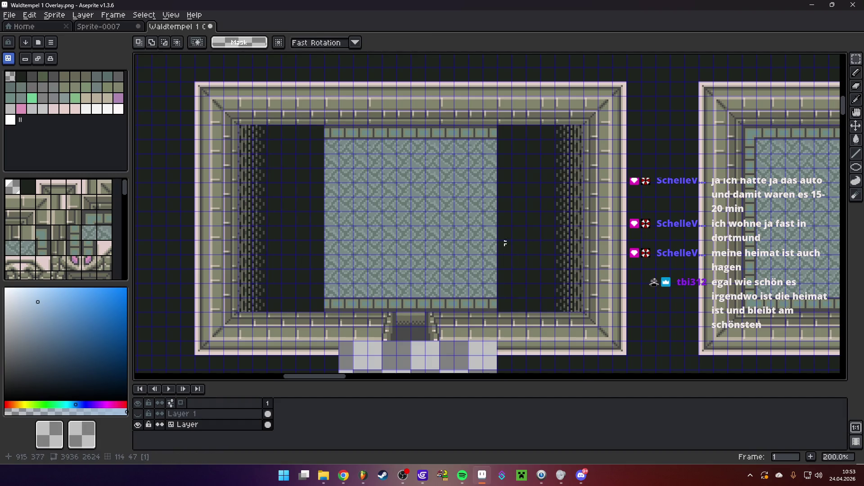
{"action": "scroll", "coordinate": [496, 249], "scroll_direction": "down", "scroll_amount": 2}
{"action": "scroll", "coordinate": [453, 204], "scroll_direction": "up", "scroll_amount": 1}
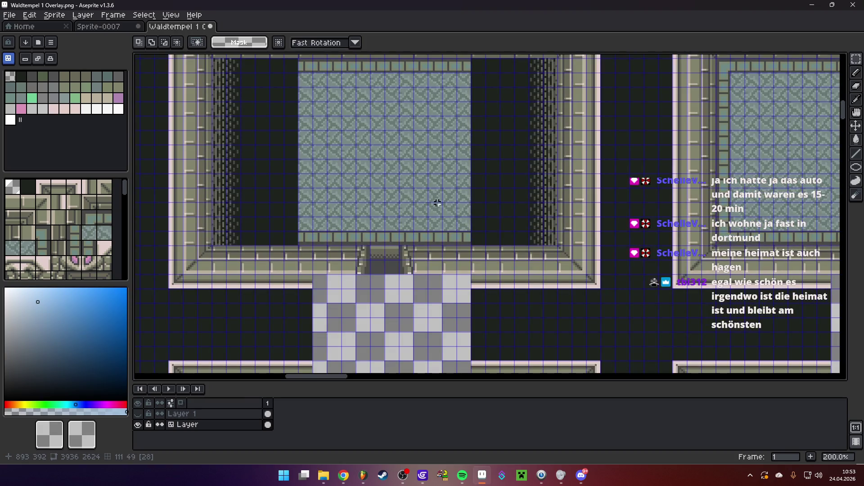
{"action": "scroll", "coordinate": [454, 207], "scroll_direction": "down", "scroll_amount": 2}
{"action": "scroll", "coordinate": [454, 210], "scroll_direction": "up", "scroll_amount": 1}
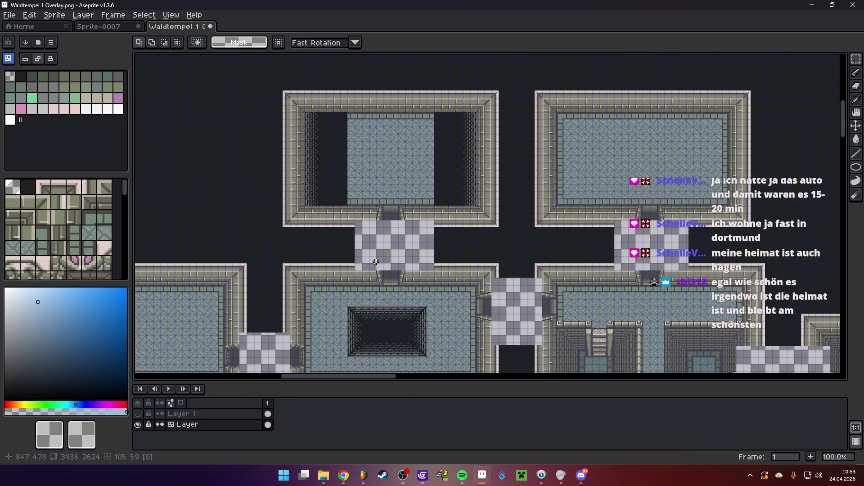
- Save the map over Waldtempel 1.png as a flattened PNG
{"action": "left_click", "coordinate": [10, 15]}
{"action": "left_click", "coordinate": [25, 68]}
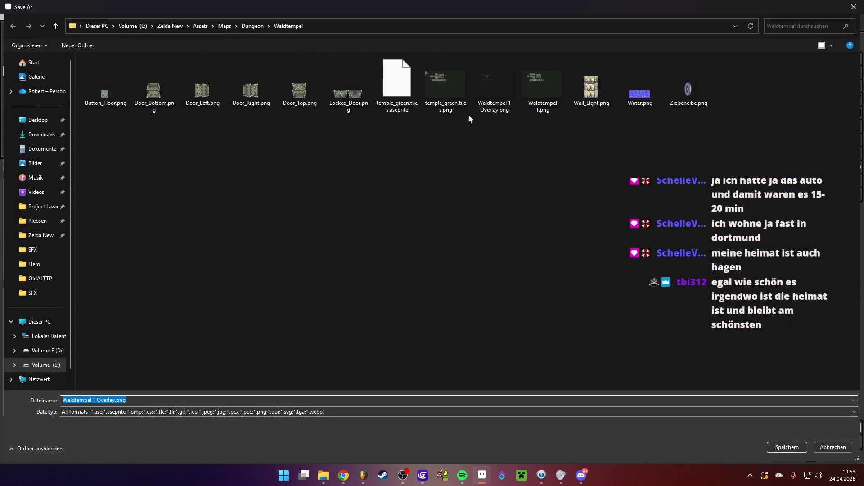
{"action": "double_click", "coordinate": [528, 74]}
{"action": "left_click", "coordinate": [455, 238]}
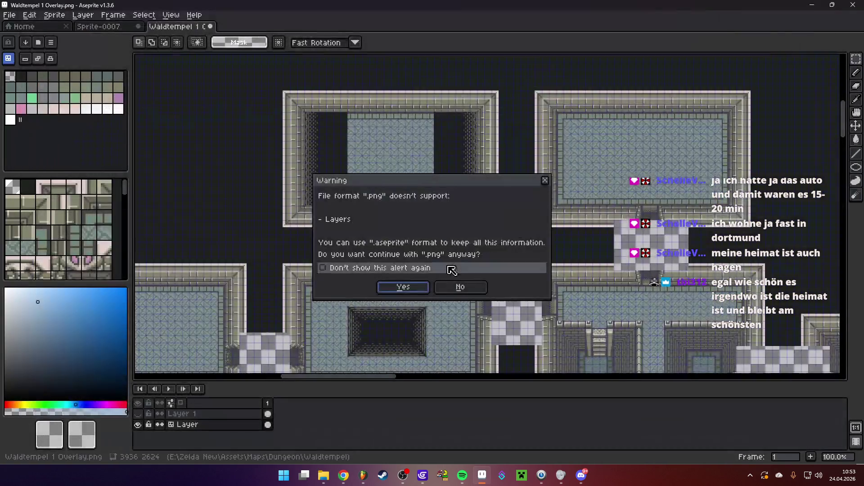
{"action": "left_click", "coordinate": [403, 288]}
{"action": "key", "text": "alt+Tab"}
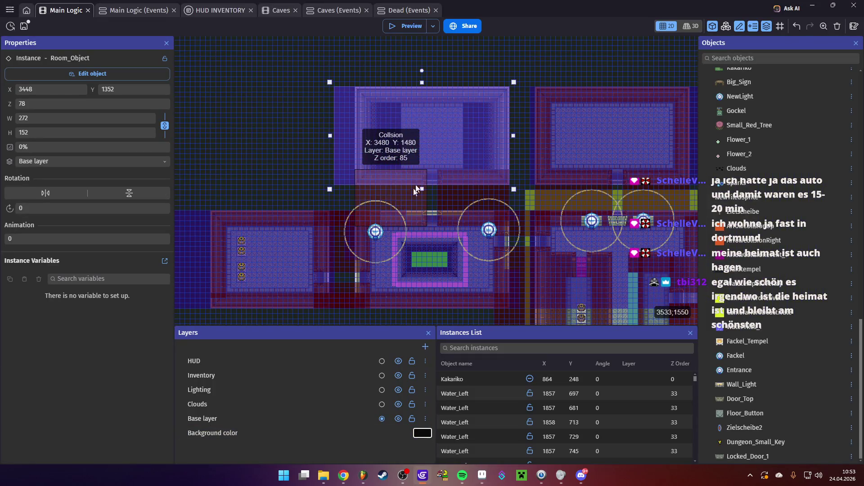
- Move Last_Safe_Position2 into the upper room, lengthen it, and add a second strip beside it
{"action": "scroll", "coordinate": [415, 189], "scroll_direction": "up", "scroll_amount": 3}
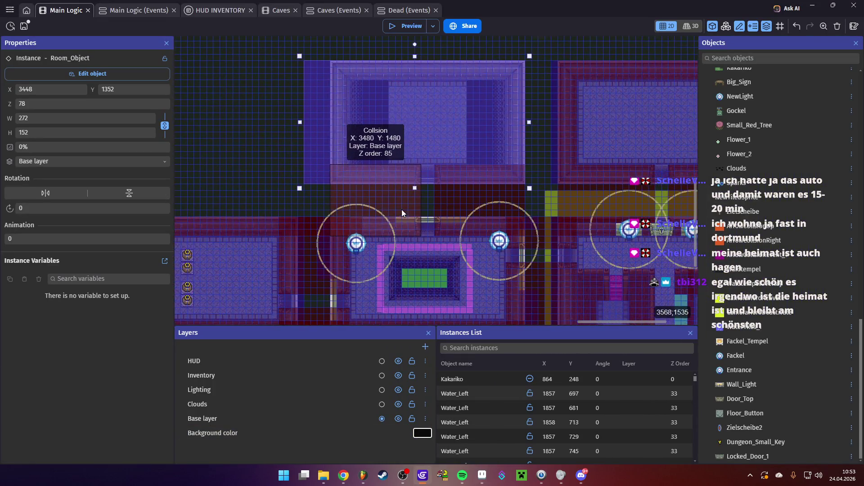
{"action": "scroll", "coordinate": [402, 212], "scroll_direction": "up", "scroll_amount": 1}
{"action": "left_click", "coordinate": [381, 280]}
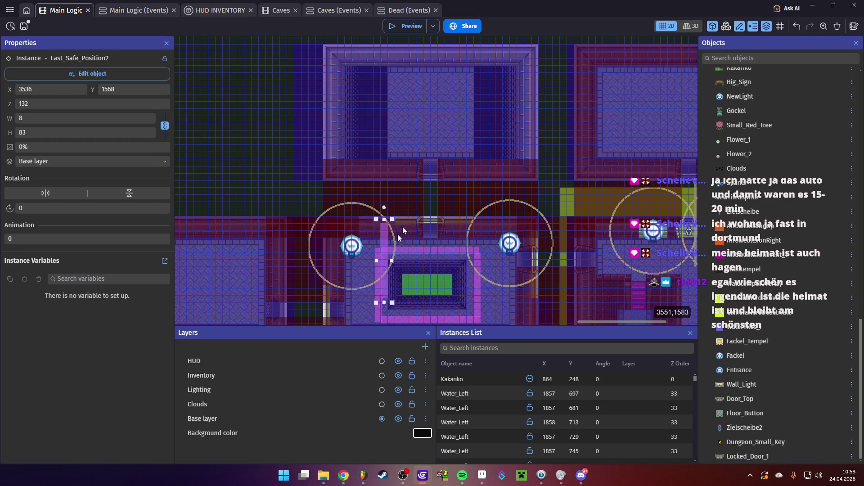
{"action": "mouse_move", "coordinate": [388, 261]}
{"action": "left_mouse_down"}
{"action": "mouse_move", "coordinate": [393, 106]}
{"action": "mouse_move", "coordinate": [400, 112]}
{"action": "left_mouse_up"}
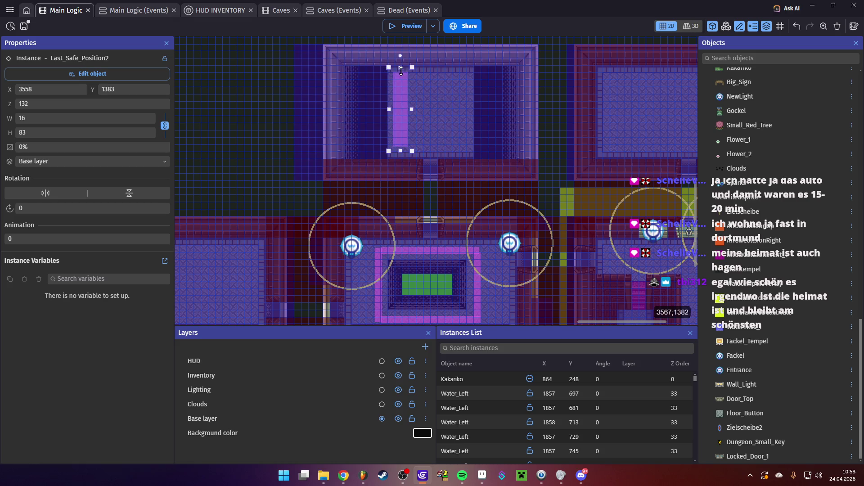
{"action": "left_click_drag", "start_coordinate": [401, 63], "coordinate": [401, 54]}
{"action": "left_click_drag", "start_coordinate": [400, 152], "coordinate": [399, 161]}
{"action": "left_click_drag", "start_coordinate": [400, 127], "coordinate": [463, 101]}
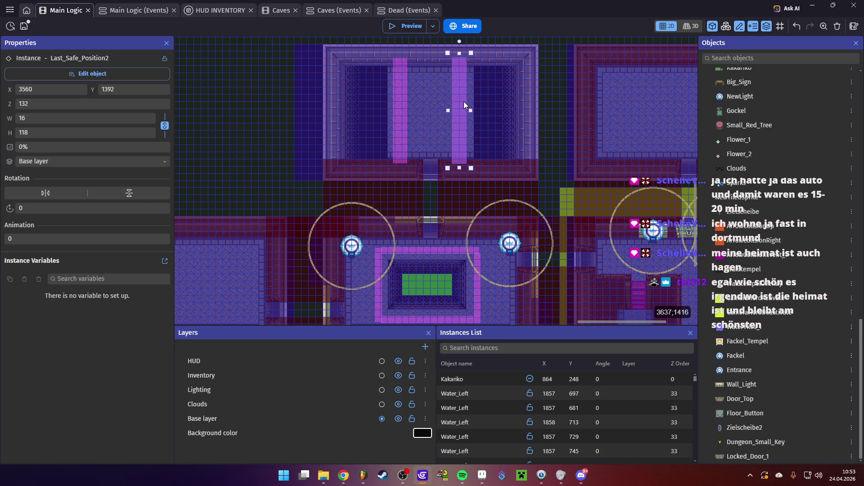
- Duplicate the PitZone into the upper room and resize it to fit the tall, narrow left pit
{"action": "left_click", "coordinate": [423, 280]}
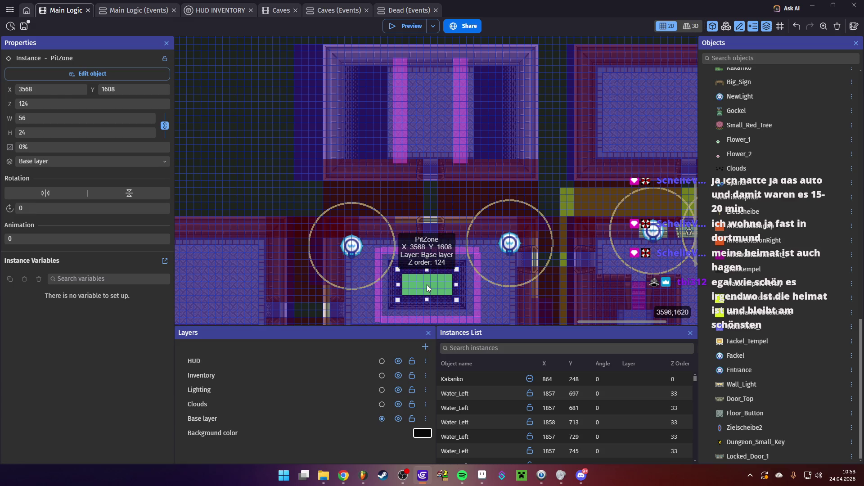
{"action": "mouse_move", "coordinate": [427, 285]}
{"action": "left_mouse_down", "text": "ctrl"}
{"action": "mouse_move", "coordinate": [377, 116]}
{"action": "mouse_move", "coordinate": [386, 122]}
{"action": "left_mouse_up", "text": "ctrl"}
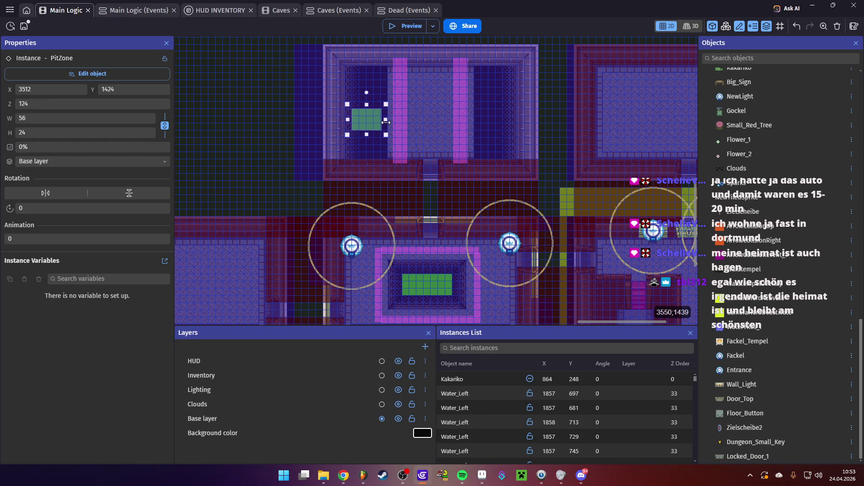
{"action": "mouse_move", "coordinate": [348, 120]}
{"action": "left_mouse_down"}
{"action": "mouse_move", "coordinate": [364, 121]}
{"action": "mouse_move", "coordinate": [372, 66]}
{"action": "left_mouse_up"}
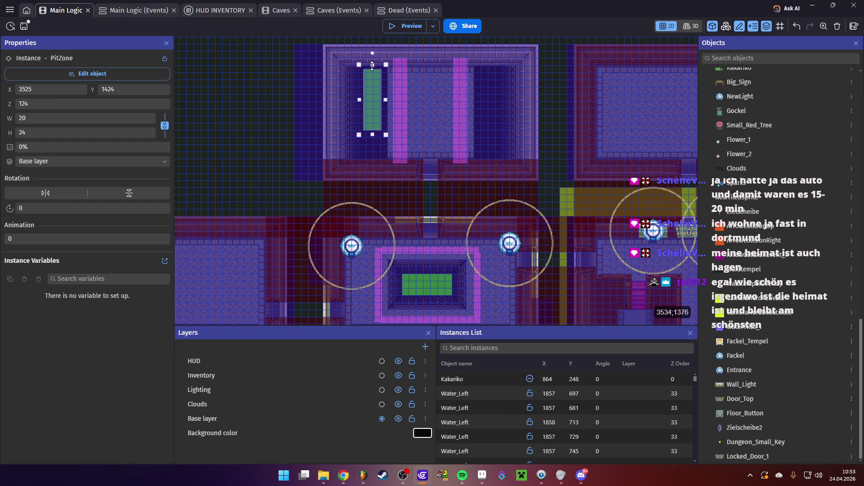
{"action": "left_click_drag", "start_coordinate": [375, 134], "coordinate": [373, 171]}
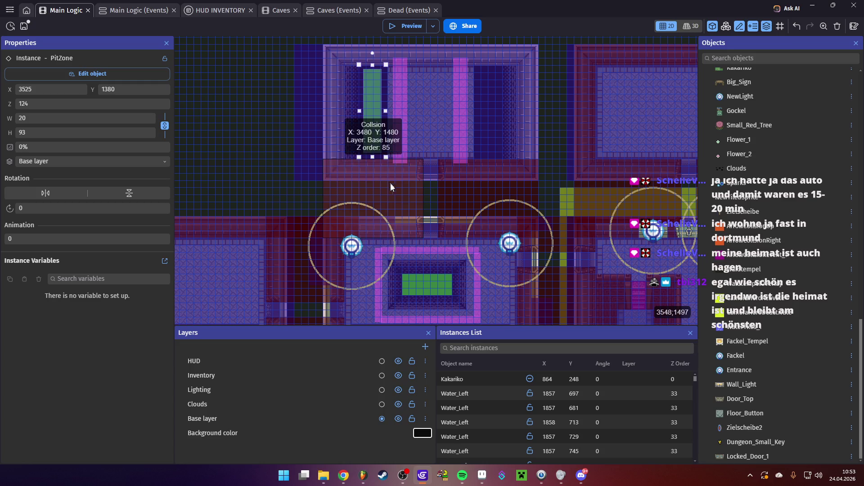
- Resize the PitZone to cover the left pit and copy it over the right pit
{"action": "scroll", "coordinate": [392, 135], "scroll_direction": "down", "scroll_amount": 5}
{"action": "scroll", "coordinate": [402, 188], "scroll_direction": "right", "scroll_amount": 5}
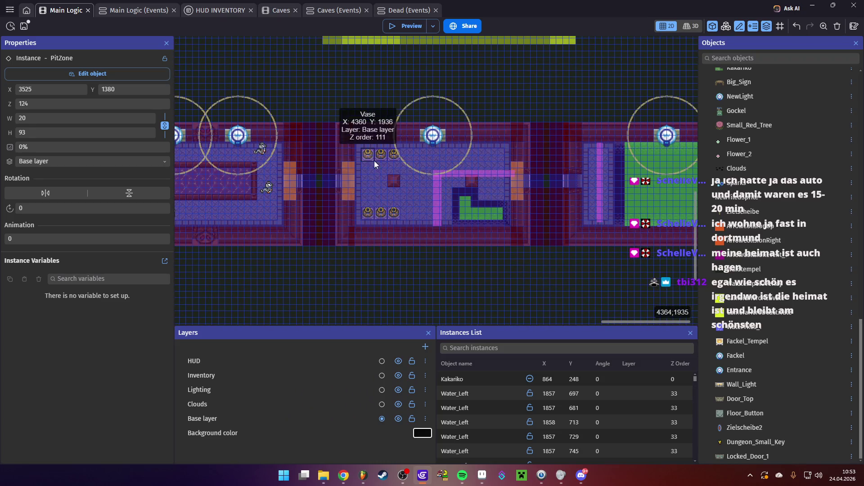
{"action": "scroll", "coordinate": [374, 161], "scroll_direction": "up", "scroll_amount": 3}
{"action": "scroll", "coordinate": [374, 161], "scroll_direction": "left", "scroll_amount": 3}
{"action": "scroll", "coordinate": [315, 239], "scroll_direction": "up", "scroll_amount": 5, "text": "ctrl"}
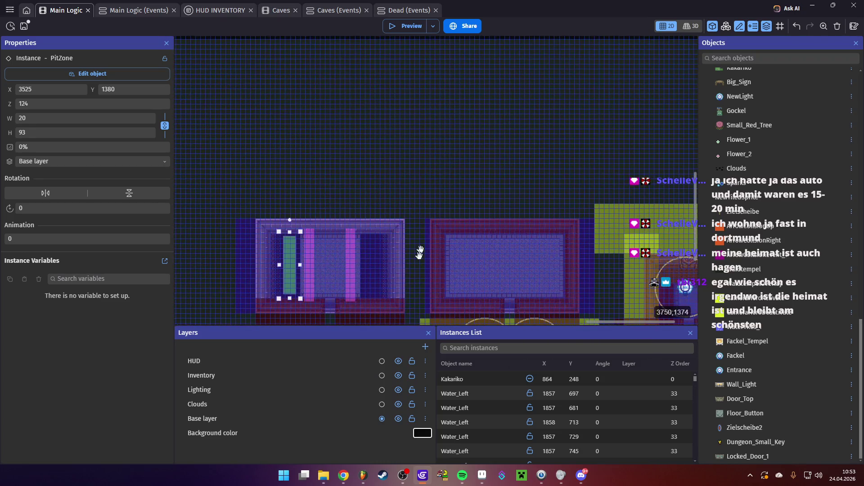
{"action": "scroll", "coordinate": [327, 236], "scroll_direction": "up", "scroll_amount": 1}
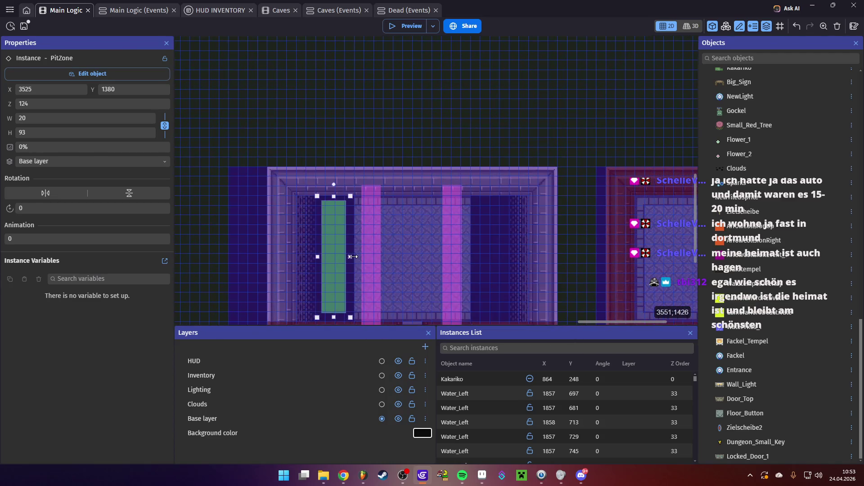
{"action": "left_click_drag", "start_coordinate": [353, 255], "coordinate": [306, 257]}
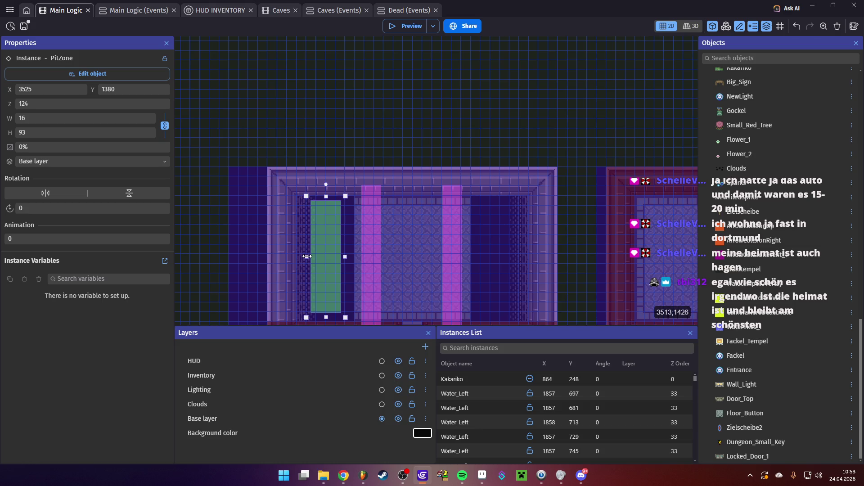
{"action": "left_click_drag", "start_coordinate": [307, 257], "coordinate": [294, 253]}
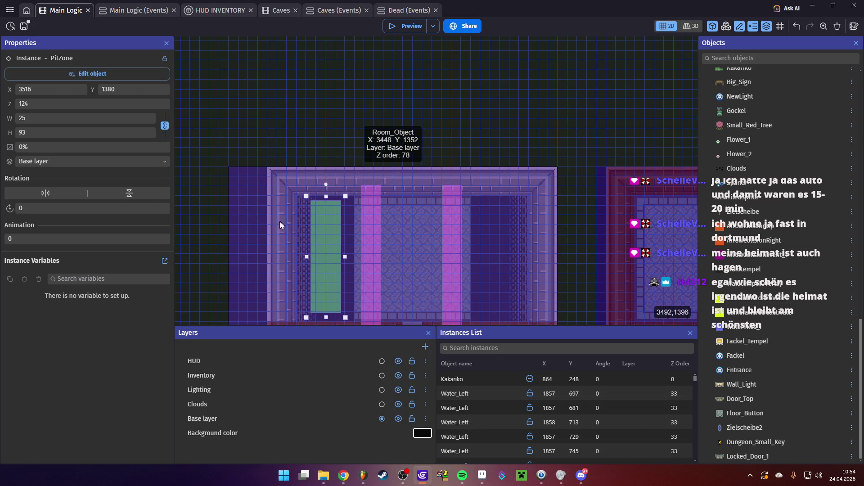
{"action": "scroll", "coordinate": [419, 260], "scroll_direction": "down", "scroll_amount": 2}
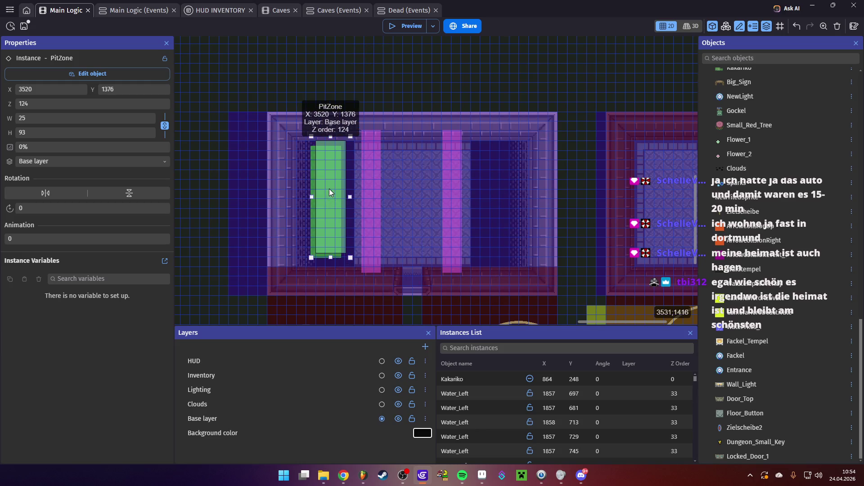
{"action": "left_click_drag", "start_coordinate": [329, 189], "coordinate": [502, 195]}
{"action": "left_click", "coordinate": [552, 214]}
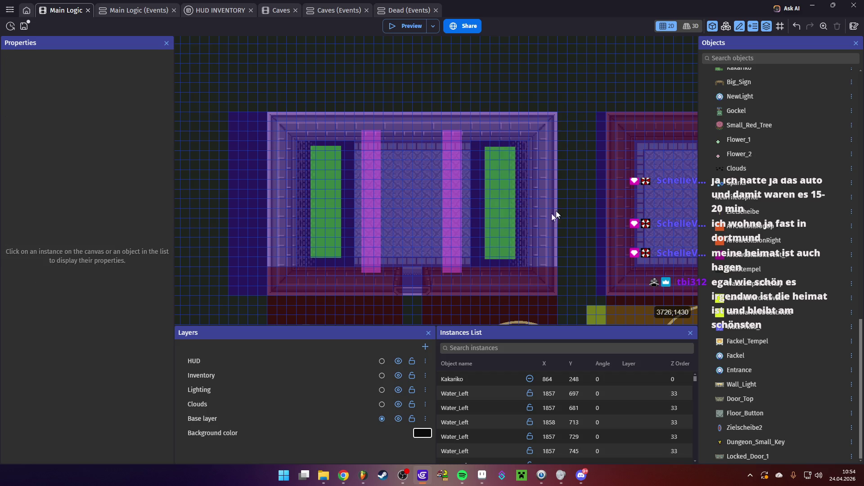
- Move the vertical and horizontal Collision blockers into the upper room along its walls
{"action": "left_click", "coordinate": [627, 184]}
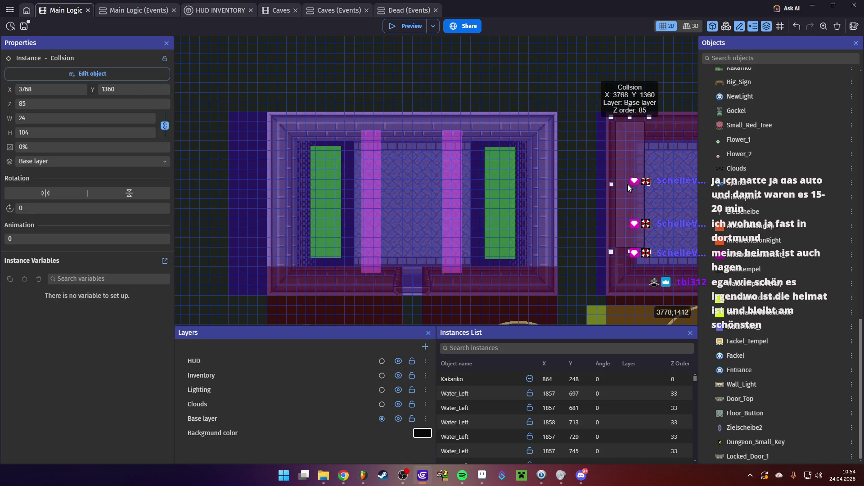
{"action": "left_click_drag", "start_coordinate": [628, 184], "coordinate": [276, 209]}
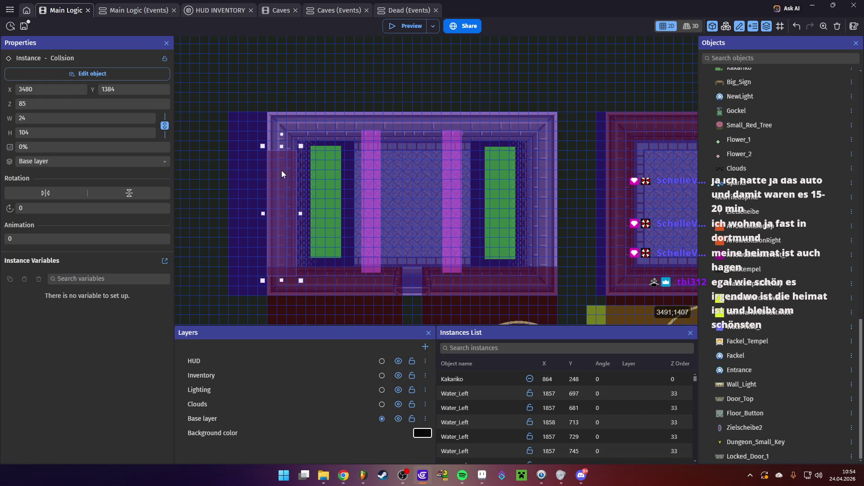
{"action": "left_click", "coordinate": [659, 128]}
{"action": "left_click_drag", "start_coordinate": [643, 126], "coordinate": [383, 124]}
{"action": "left_click_drag", "start_coordinate": [285, 176], "coordinate": [549, 196]}
{"action": "left_click", "coordinate": [579, 213]}
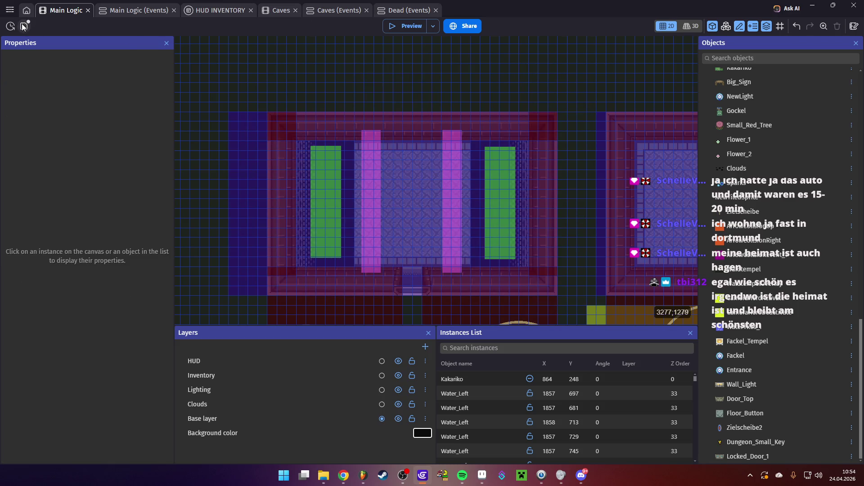
- Start a preview and walk Link through the temple rooms up into the side-pit room
{"action": "left_click", "coordinate": [403, 26]}
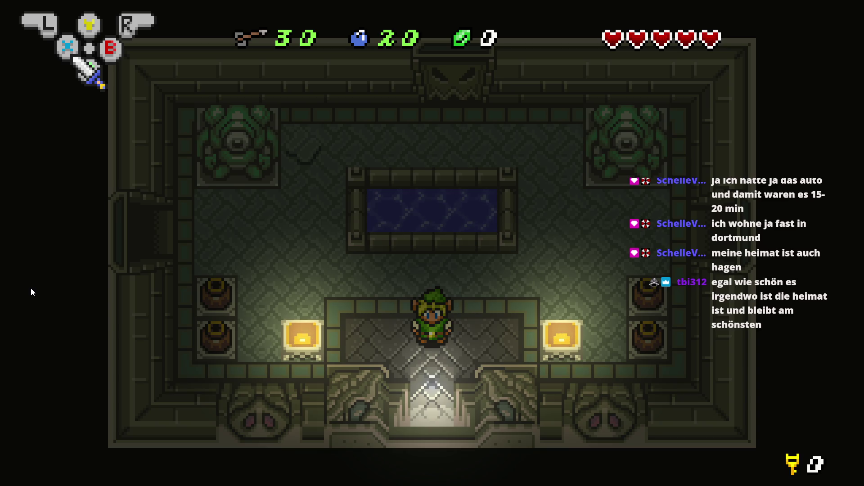
{"action": "key", "text": "Left"}
{"action": "key", "text": "Up"}
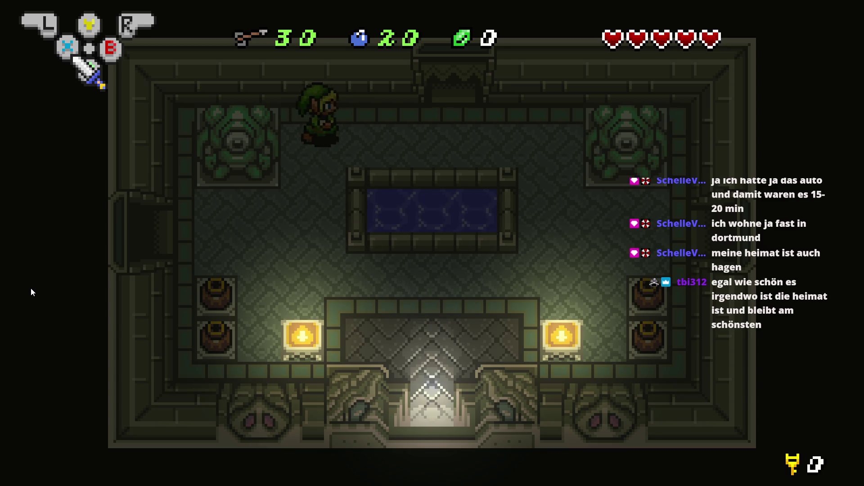
{"action": "key", "text": "Right"}
{"action": "key", "text": "Up"}
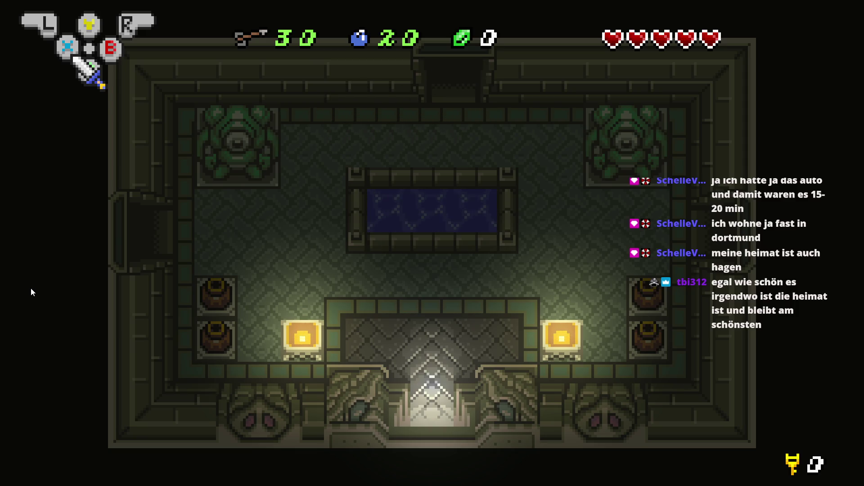
{"action": "key", "text": "Up"}
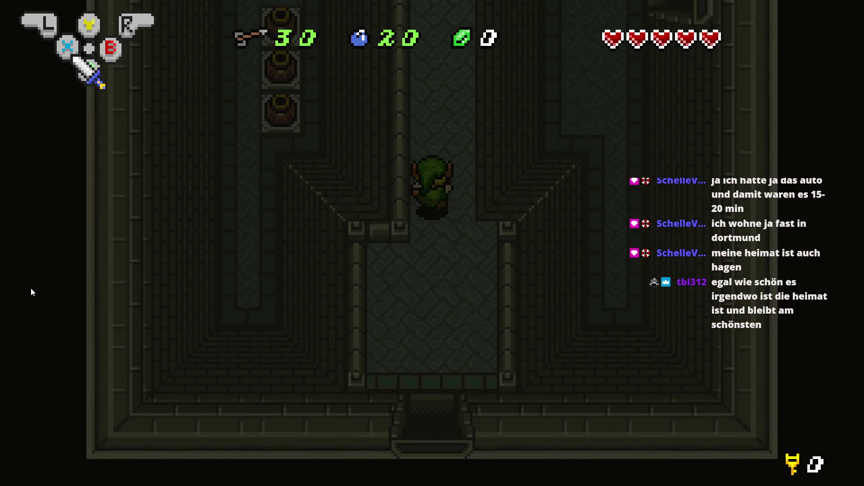
{"action": "key", "text": "Up"}
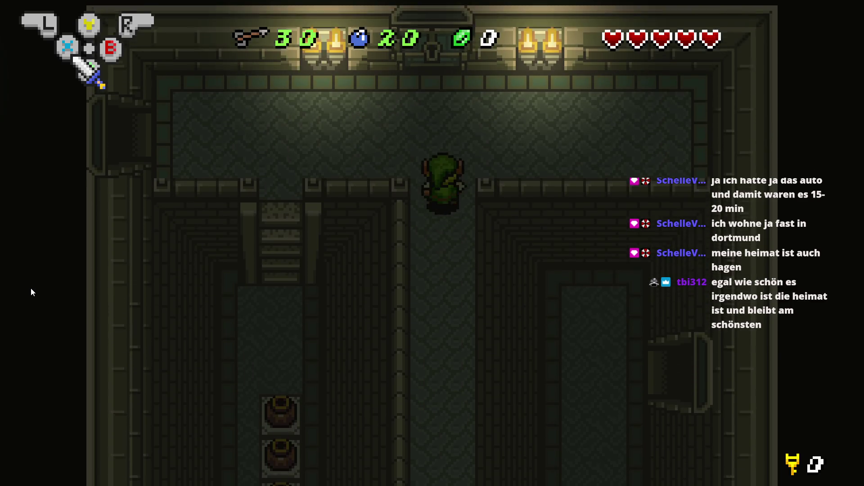
{"action": "key", "text": "Left"}
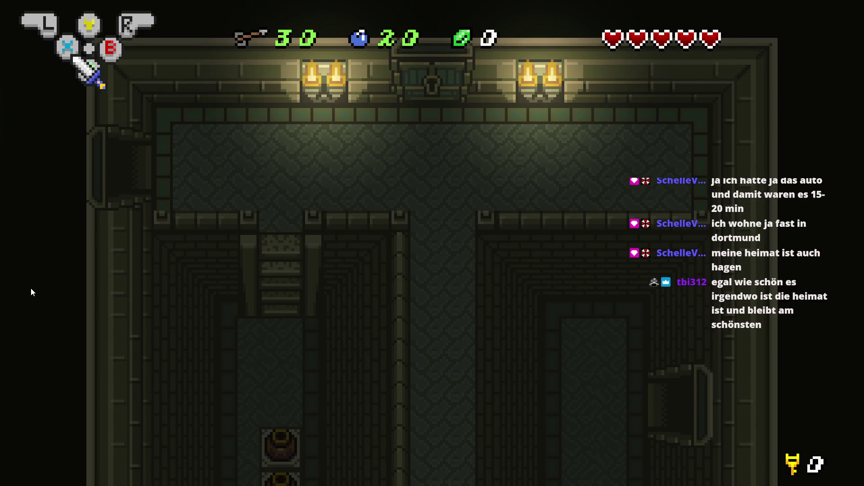
{"action": "key", "text": "Left"}
{"action": "key", "text": "Up"}
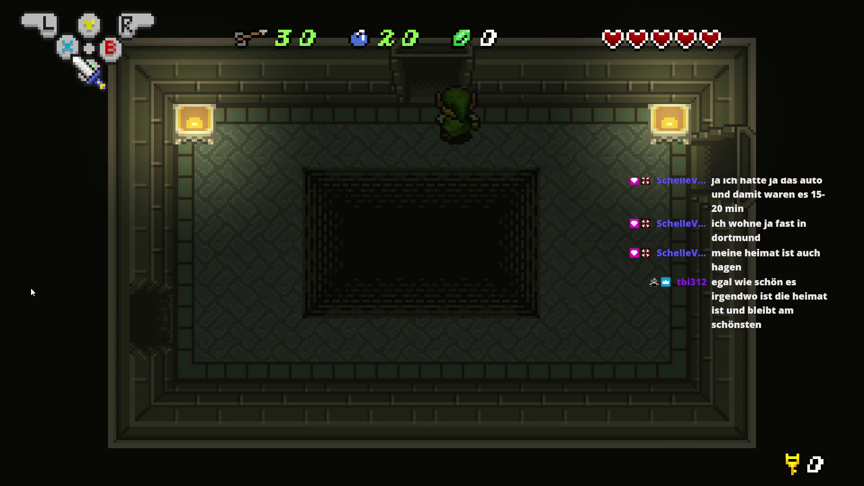
{"action": "key", "text": "Up"}
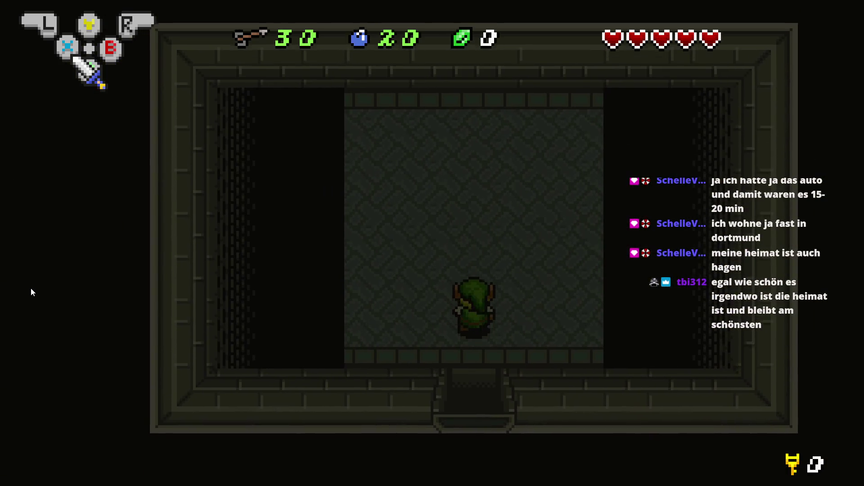
- Walk Link into the left pit, then the right pit, and close the preview
{"action": "key", "text": "Up"}
{"action": "key", "text": "Left"}
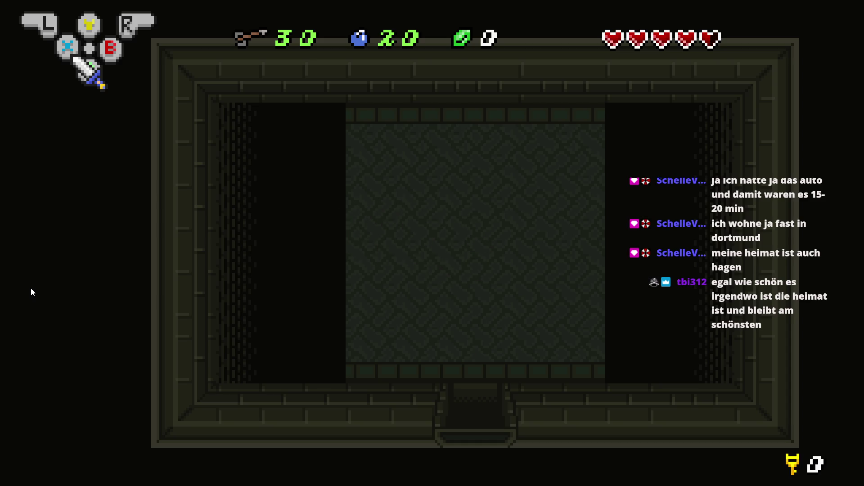
{"action": "key", "text": "Right"}
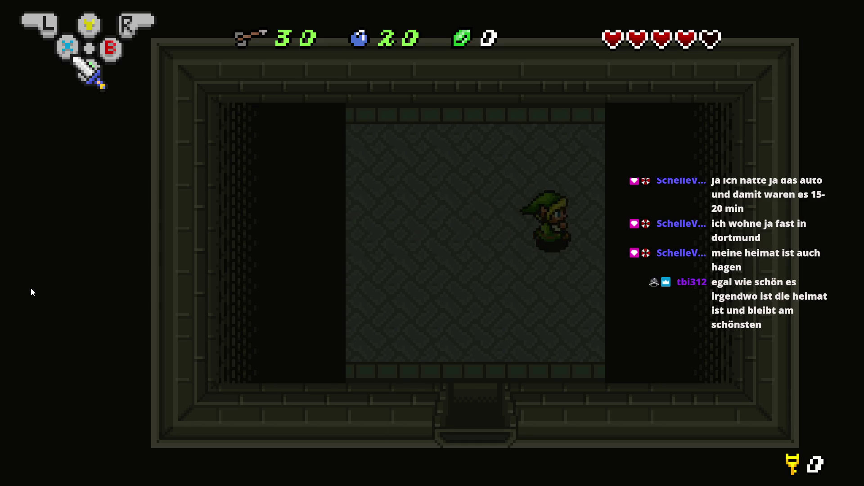
{"action": "key", "text": "Right"}
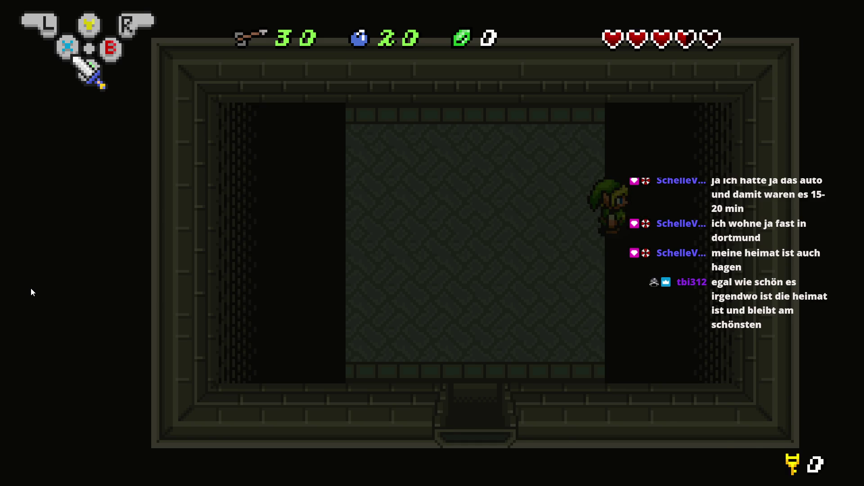
{"action": "key", "text": "alt+F4"}
- Move Last_Safe_Position2 right to X 3621, widen the pit-side Collision strip to 30 px, and preview
{"action": "left_click", "coordinate": [372, 198]}
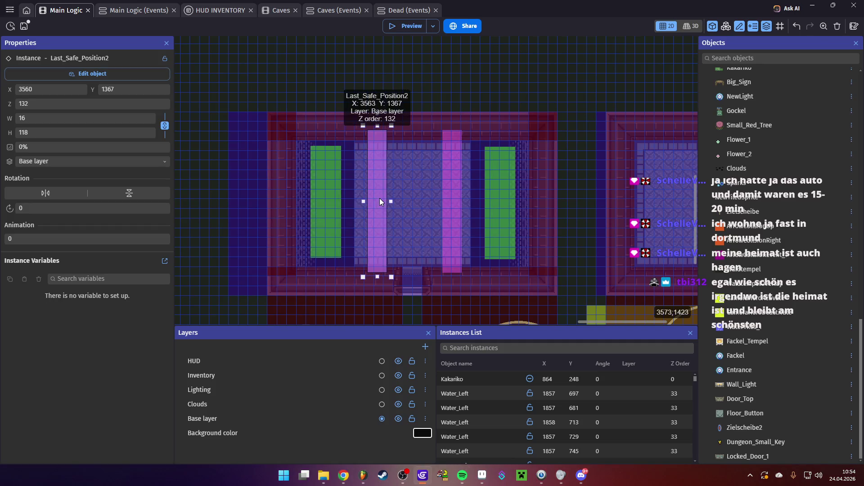
{"action": "left_click_drag", "start_coordinate": [381, 201], "coordinate": [447, 202]}
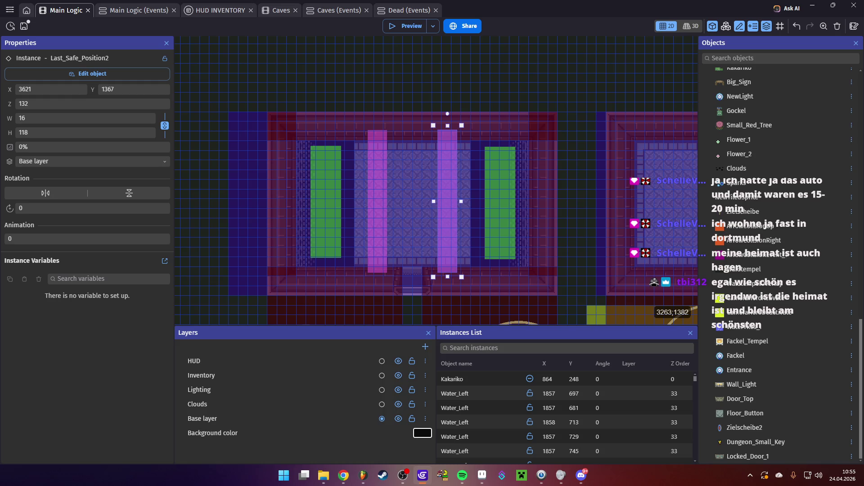
{"action": "left_click", "coordinate": [313, 198]}
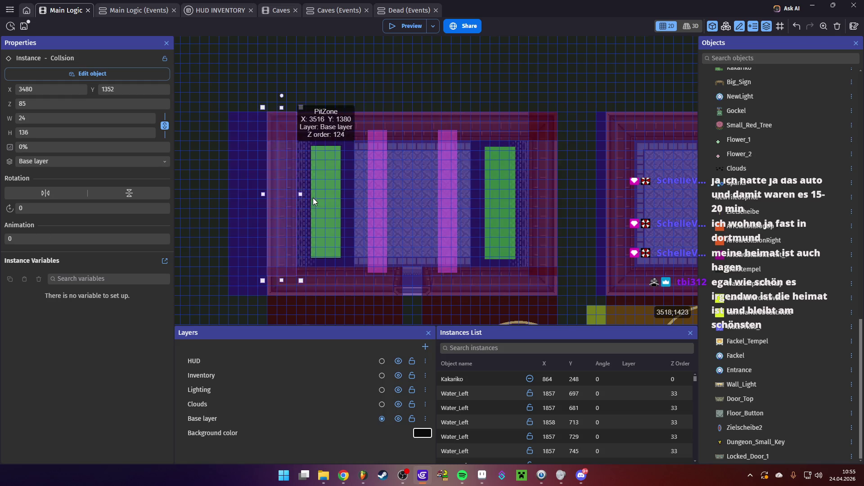
{"action": "left_click_drag", "start_coordinate": [299, 193], "coordinate": [518, 194]}
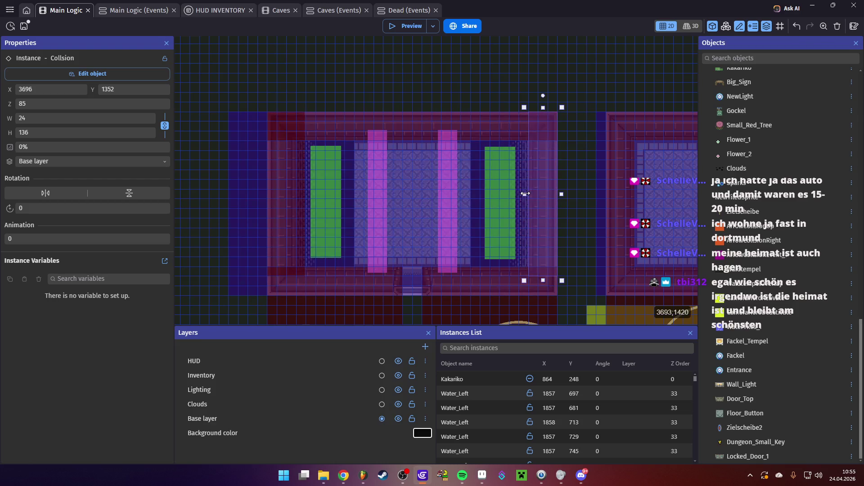
{"action": "left_click", "coordinate": [403, 23]}
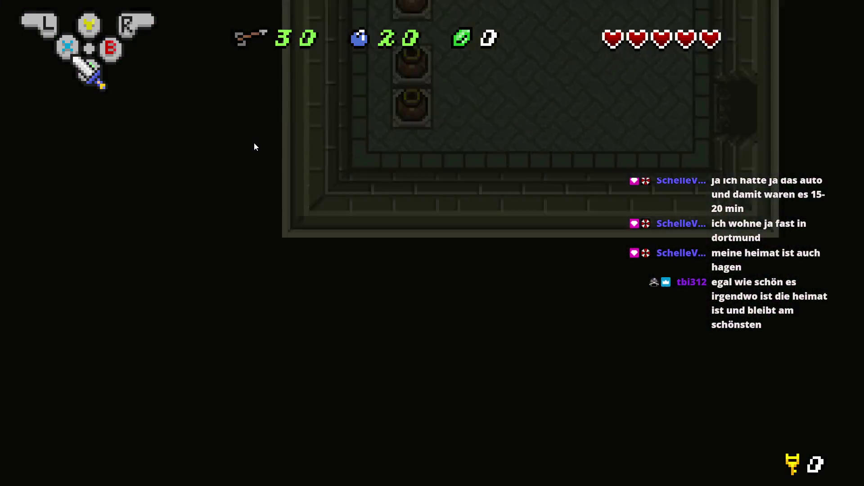
- Walk Link from the first room through the torch-lit and pit rooms into the room above
{"action": "key", "text": "Up"}
{"action": "key", "text": "Left"}
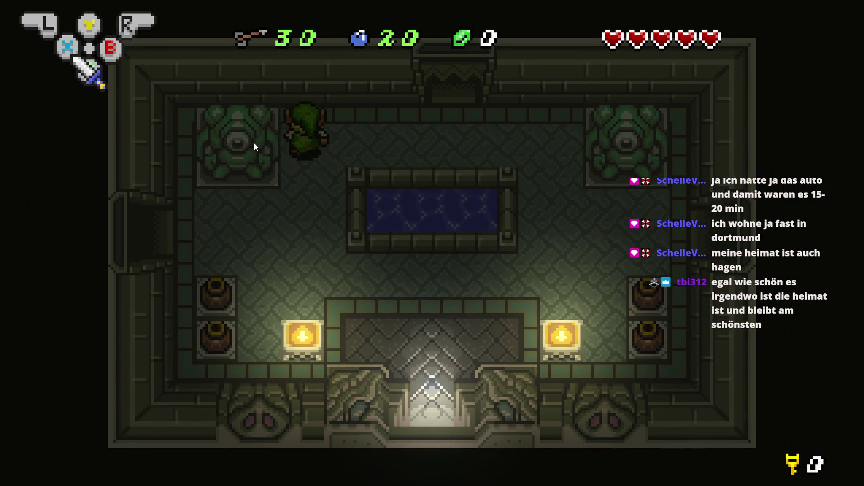
{"action": "key", "text": "Right"}
{"action": "key", "text": "Up"}
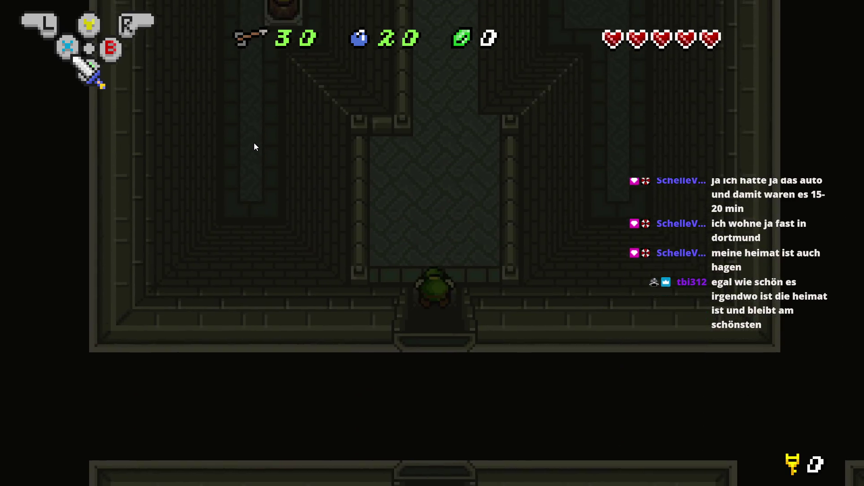
{"action": "key", "text": "Up"}
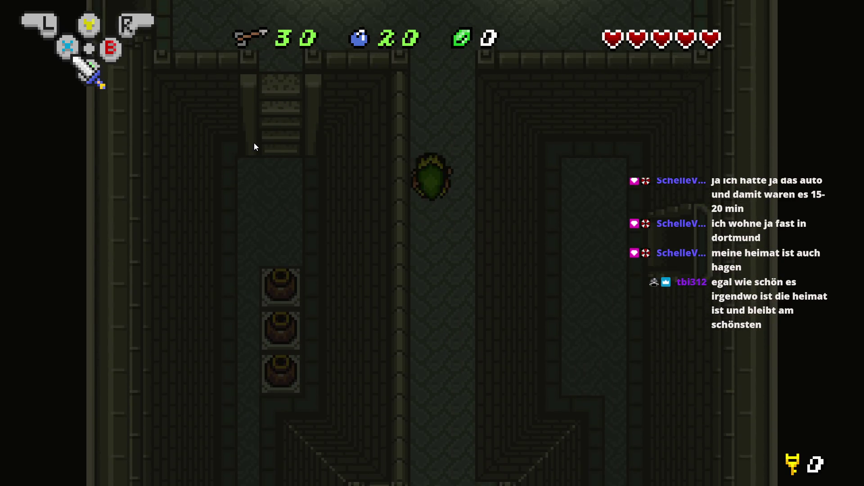
{"action": "key", "text": "Left"}
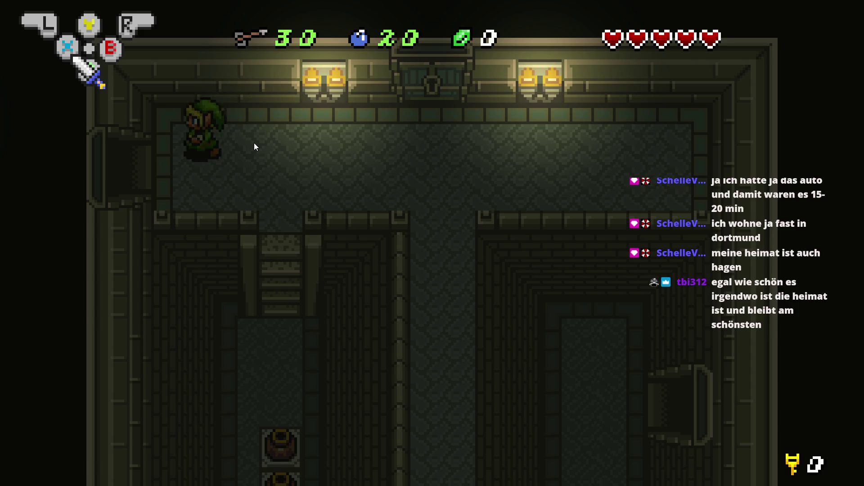
{"action": "key", "text": "Left"}
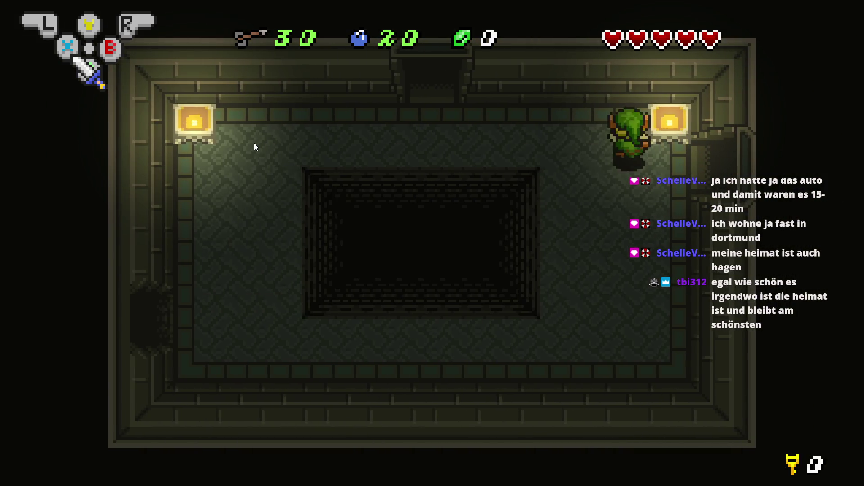
{"action": "key", "text": "Left"}
{"action": "key", "text": "Up"}
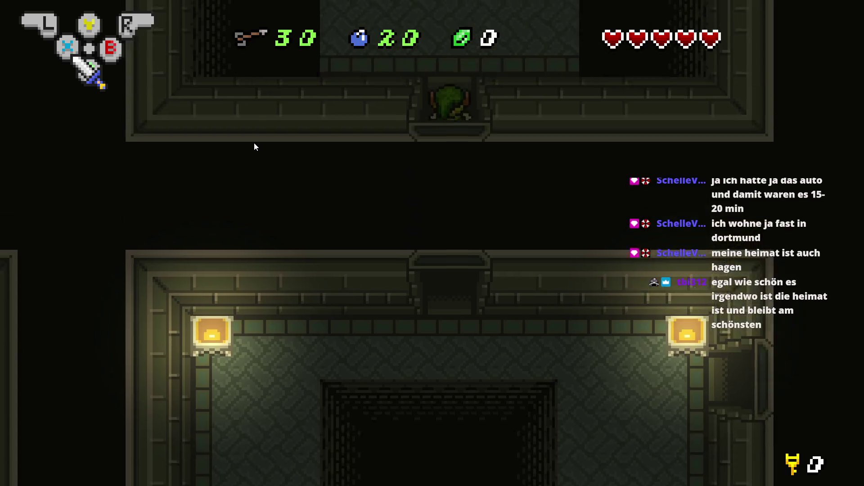
- Test falling into the left and right pits and respawning, then close the preview
{"action": "key", "text": "Left"}
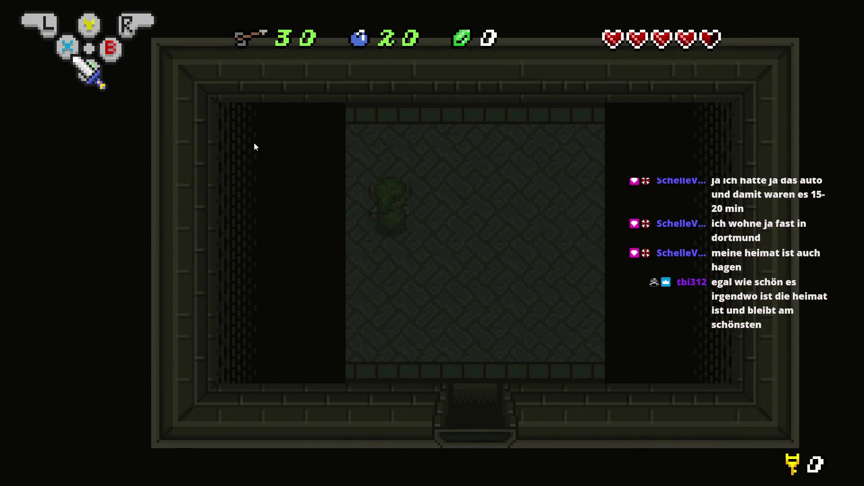
{"action": "key", "text": "Up"}
{"action": "key", "text": "Left"}
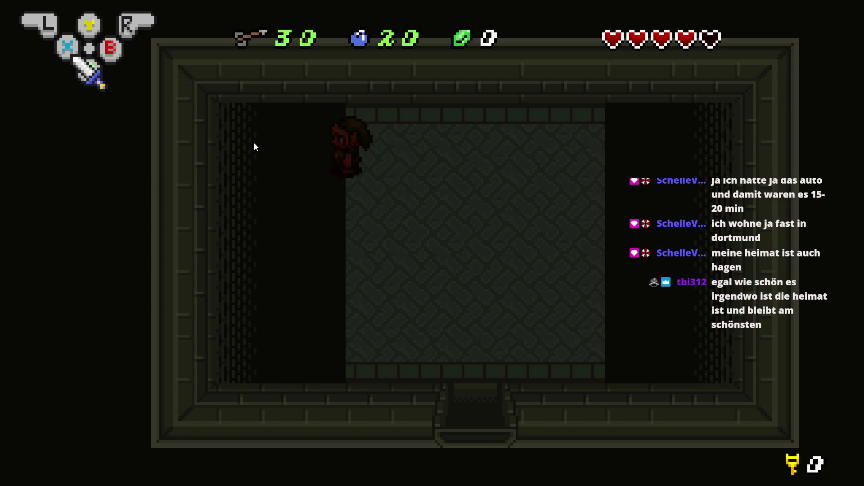
{"action": "key", "text": "Right"}
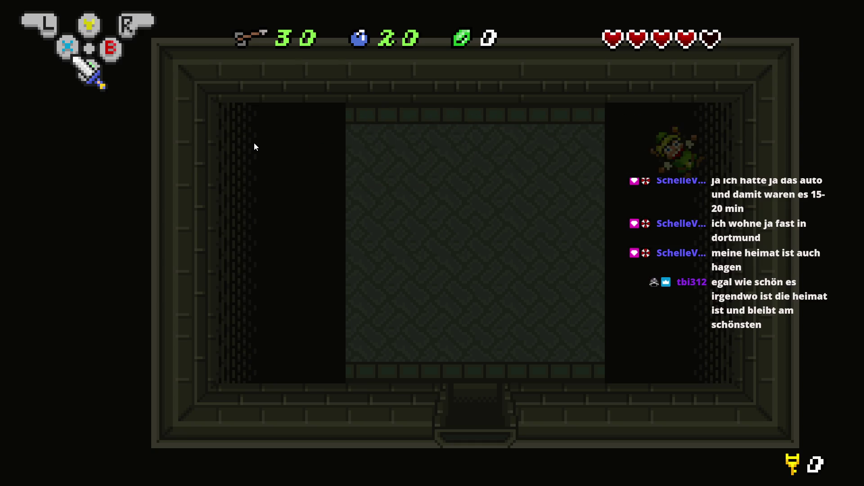
{"action": "key", "text": "Down"}
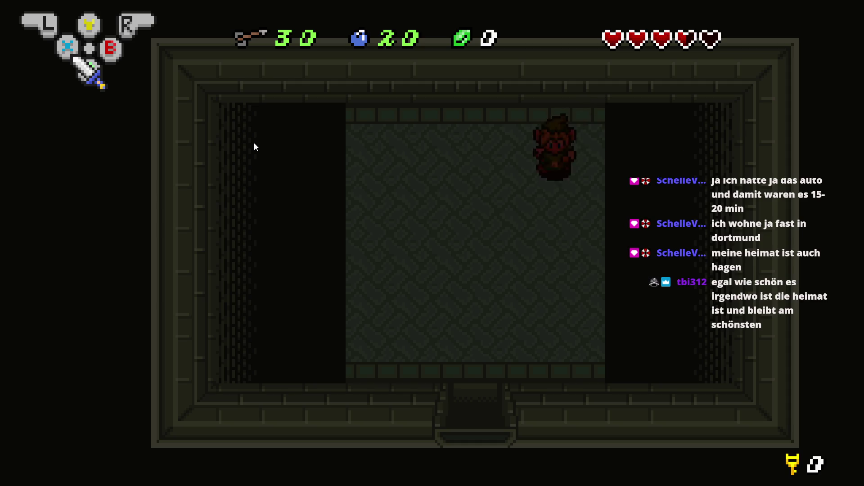
{"action": "key", "text": "Right"}
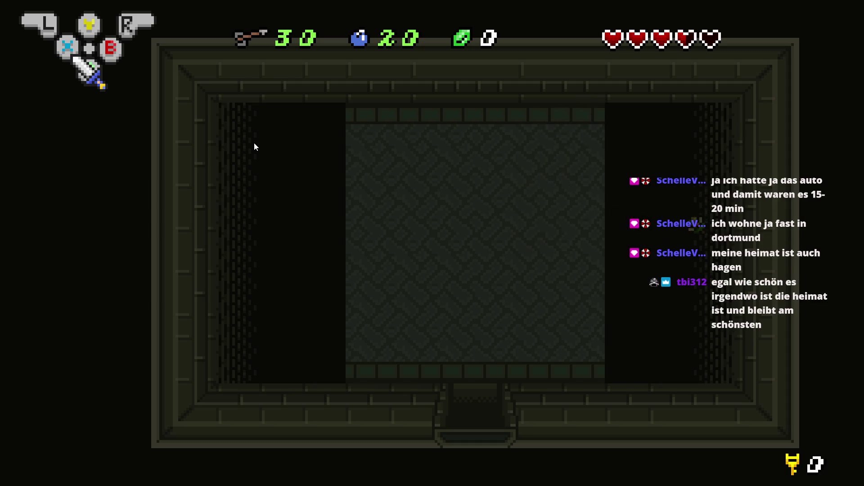
{"action": "key", "text": "Down"}
{"action": "key", "text": "Left"}
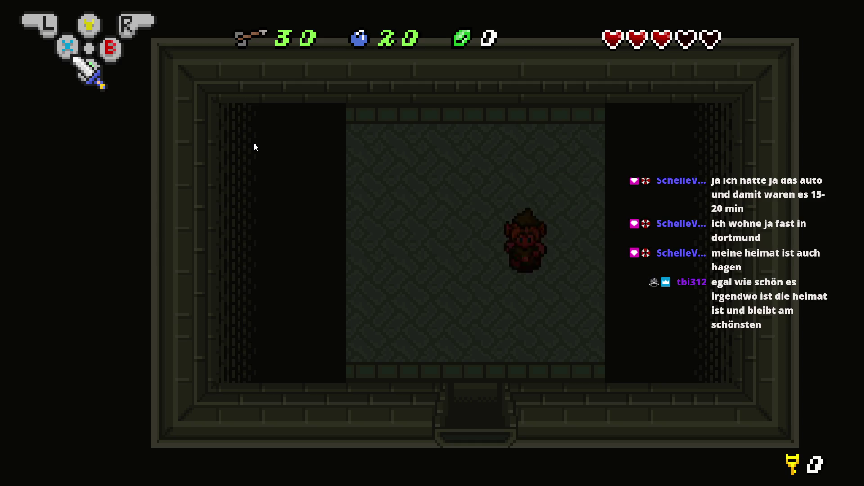
{"action": "key", "text": "Left"}
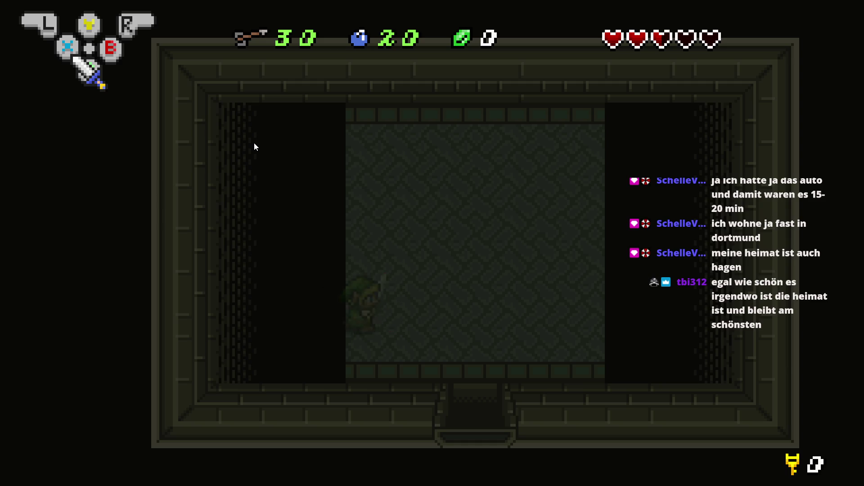
{"action": "key", "text": "Up"}
{"action": "key", "text": "Right"}
{"action": "key", "text": "Left"}
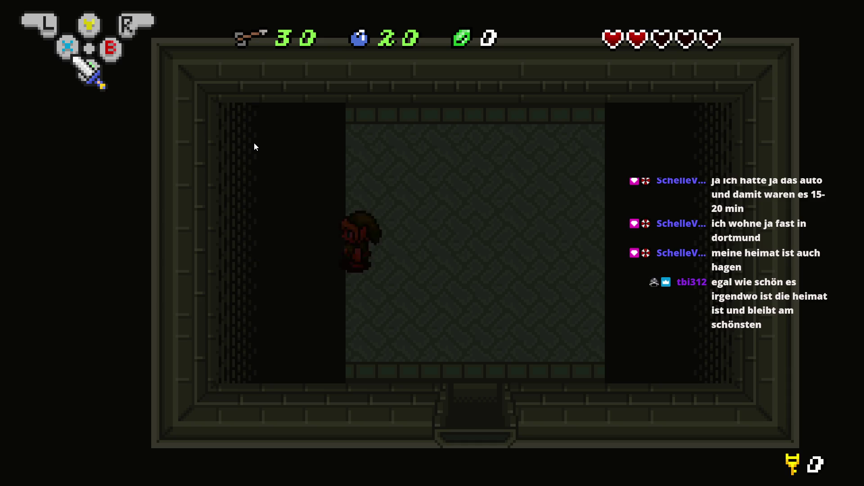
{"action": "key", "text": "alt+F4"}
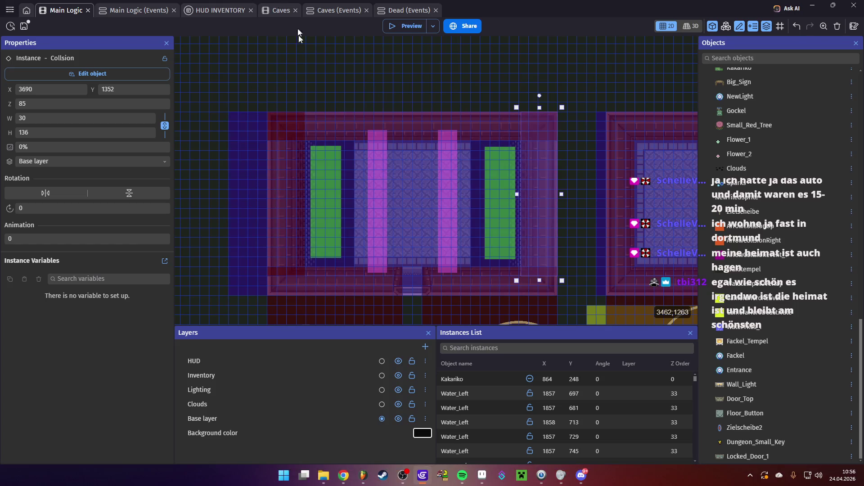
- Narrow the left PitZone to 22 px wide and launch a new preview
{"action": "left_click", "coordinate": [344, 198]}
{"action": "left_click", "coordinate": [340, 202]}
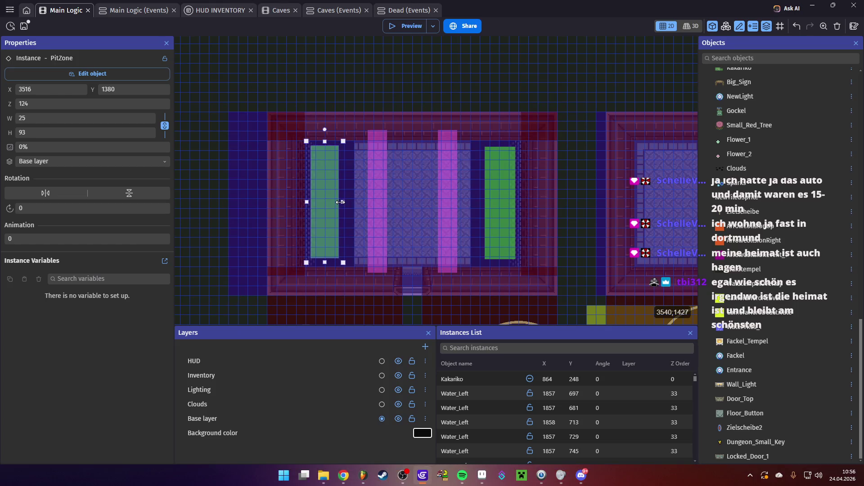
{"action": "left_click", "coordinate": [487, 198]}
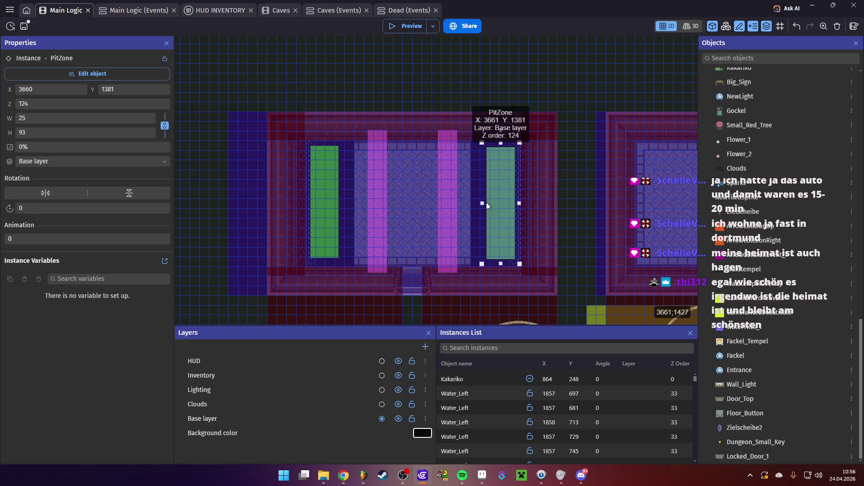
{"action": "left_click", "coordinate": [339, 206]}
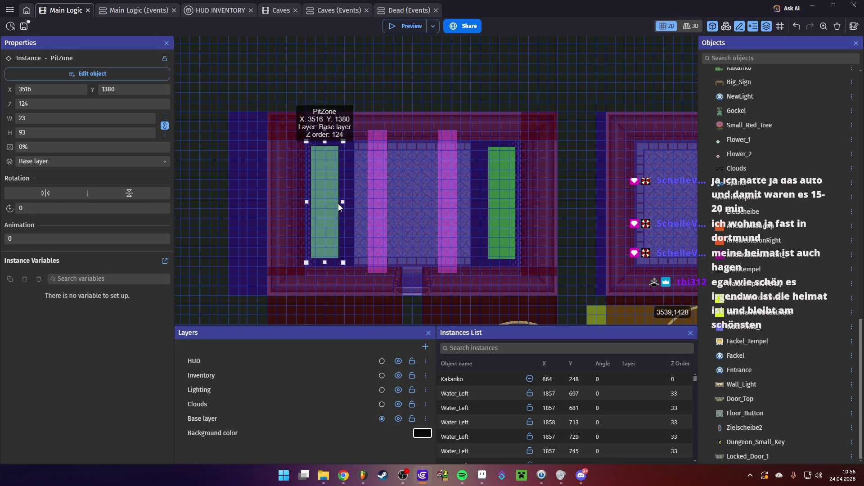
{"action": "left_click_drag", "start_coordinate": [338, 203], "coordinate": [337, 203]}
{"action": "left_click", "coordinate": [405, 26]}
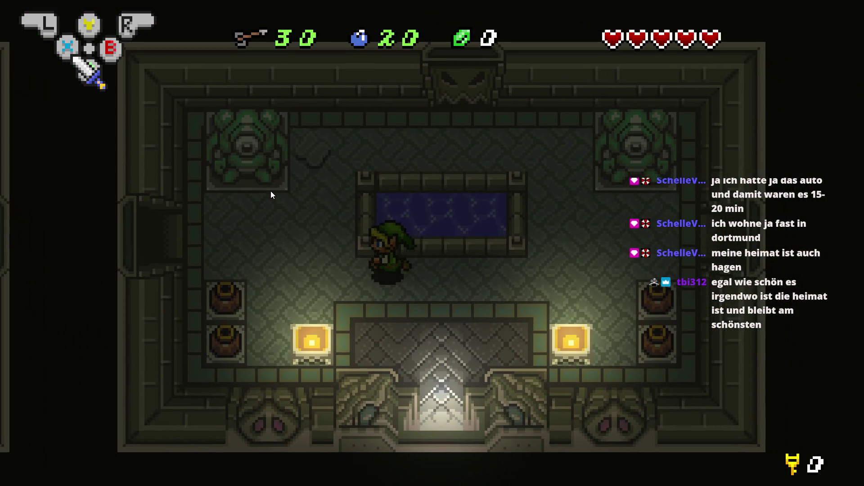
- Walk Link up through the torch room, left into the pit room, then north into a new room
{"action": "key", "text": "Up"}
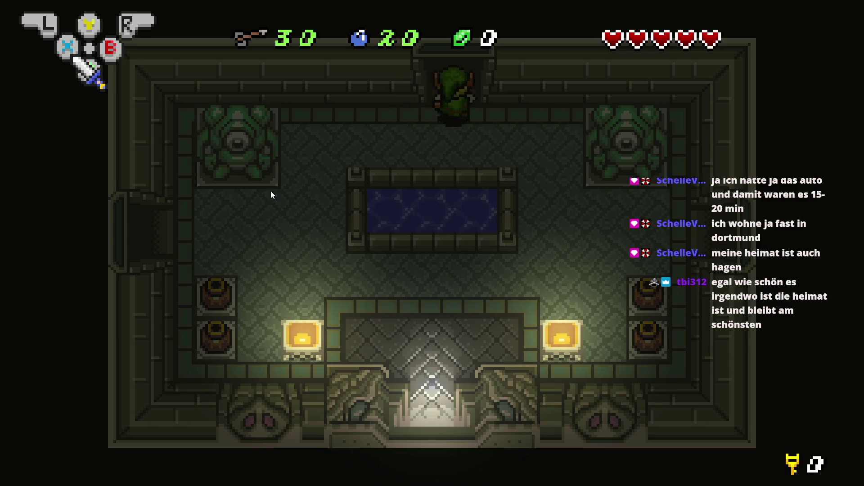
{"action": "key", "text": "Up"}
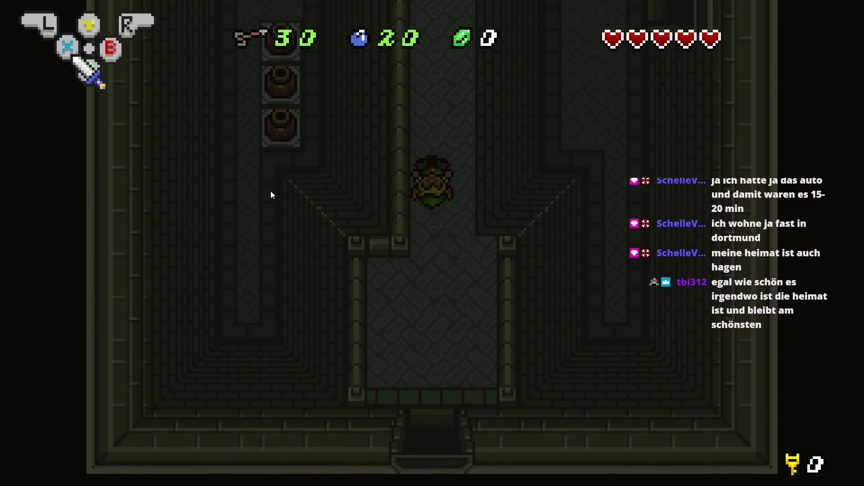
{"action": "key", "text": "Up"}
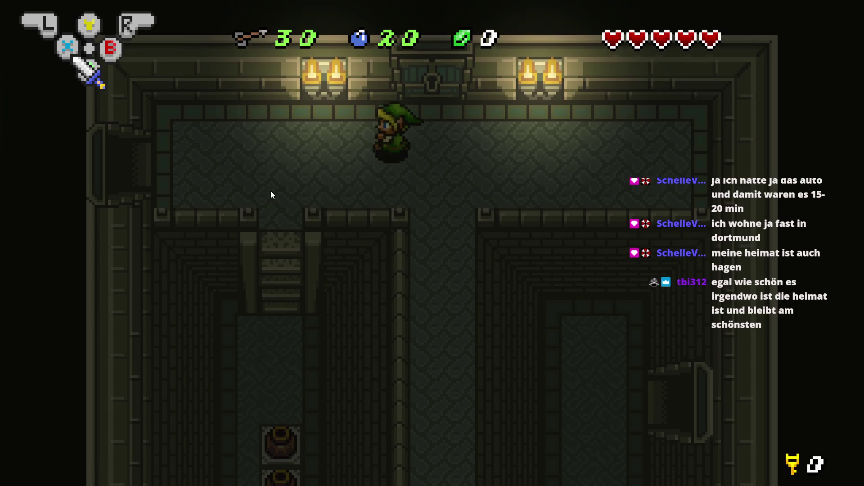
{"action": "key", "text": "Left"}
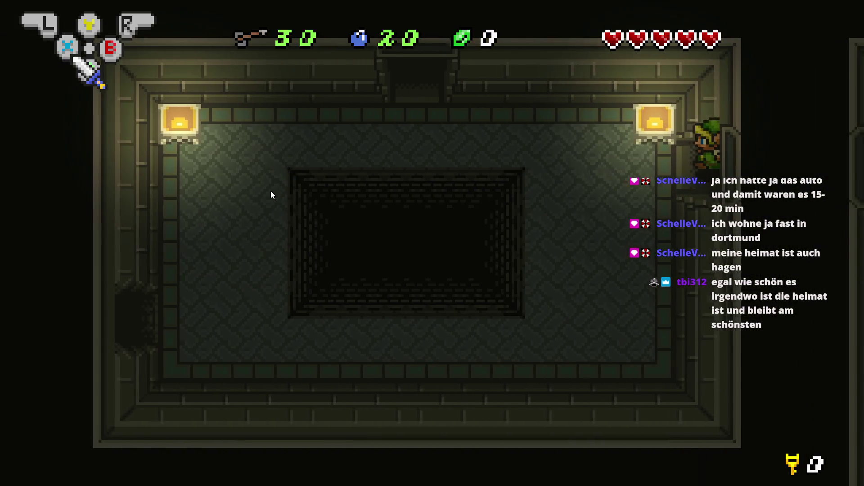
{"action": "key", "text": "Left"}
{"action": "key", "text": "Up"}
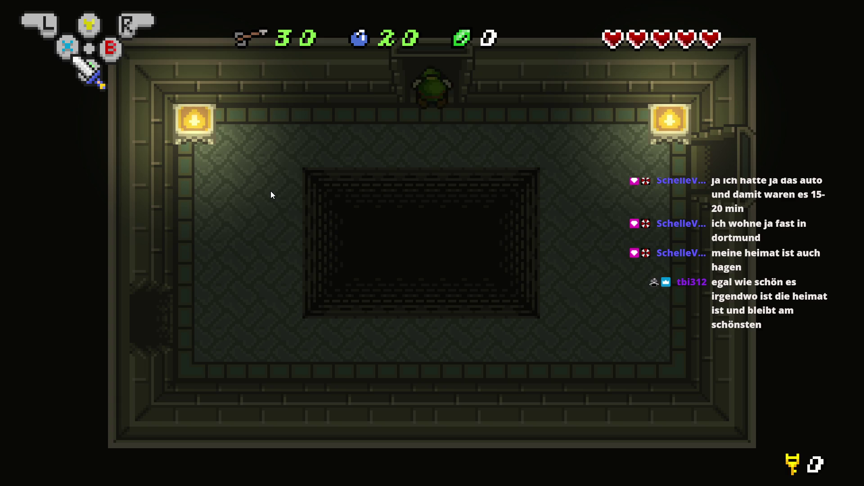
{"action": "key", "text": "Up"}
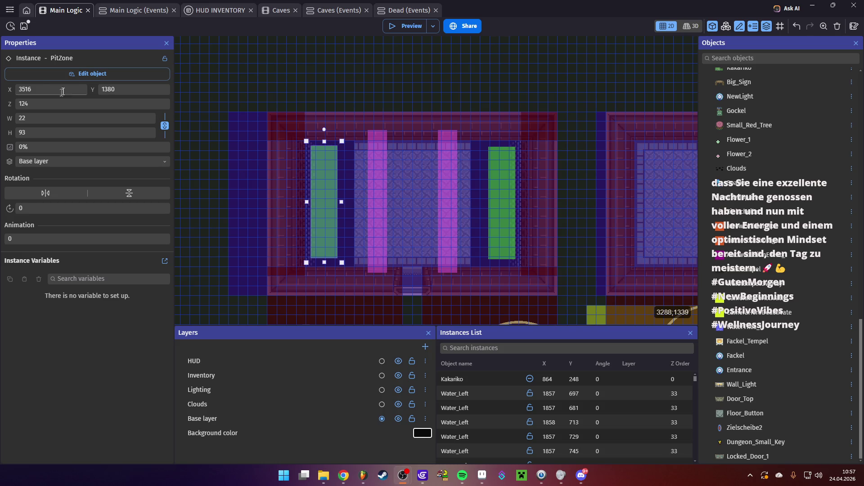
- Deselect the PitZone and look over the Main Logic events and the HUD INVENTORY scene
{"action": "left_click", "coordinate": [312, 92]}
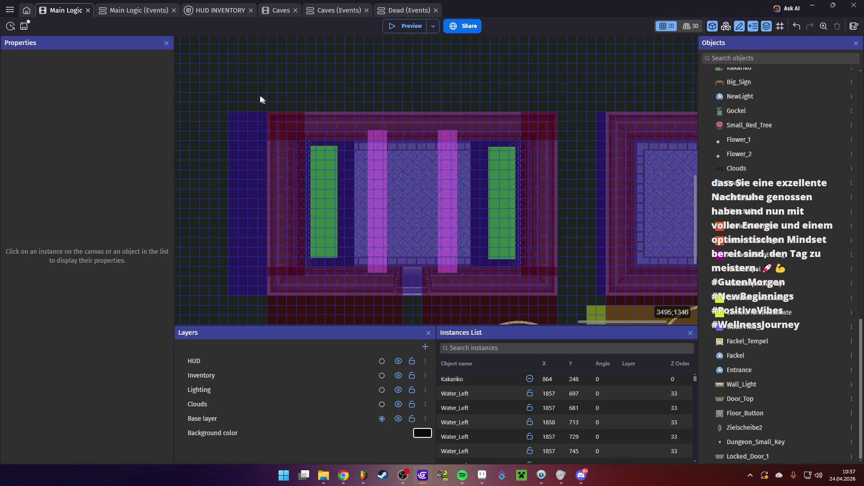
{"action": "left_click", "coordinate": [132, 10]}
{"action": "left_click", "coordinate": [58, 9]}
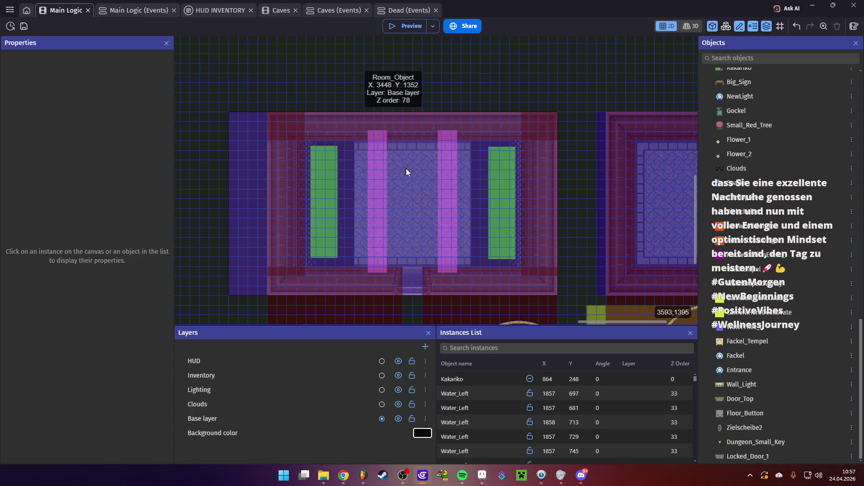
{"action": "left_click", "coordinate": [216, 10]}
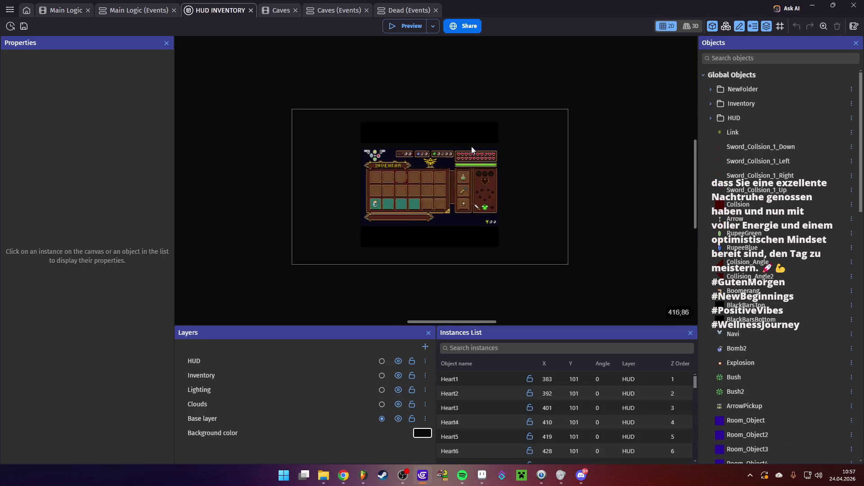
{"action": "scroll", "coordinate": [459, 150], "scroll_direction": "up", "scroll_amount": 4}
{"action": "scroll", "coordinate": [445, 157], "scroll_direction": "up", "scroll_amount": 1}
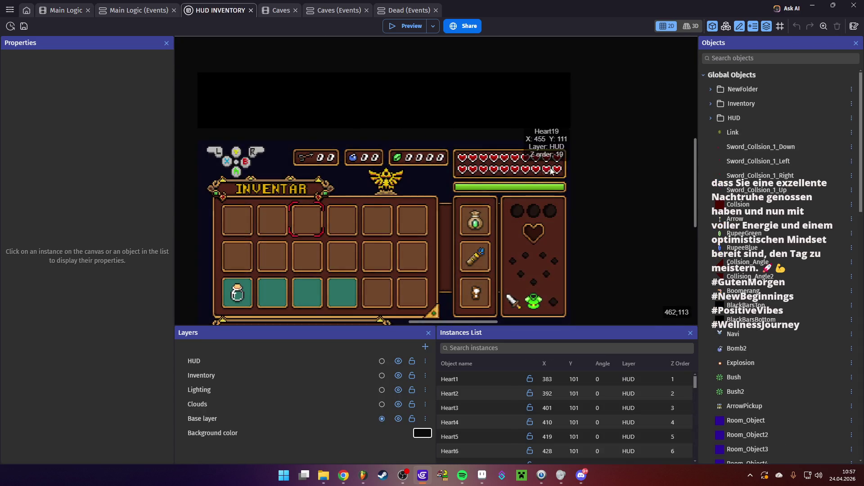
{"action": "scroll", "coordinate": [279, 177], "scroll_direction": "down", "scroll_amount": 3}
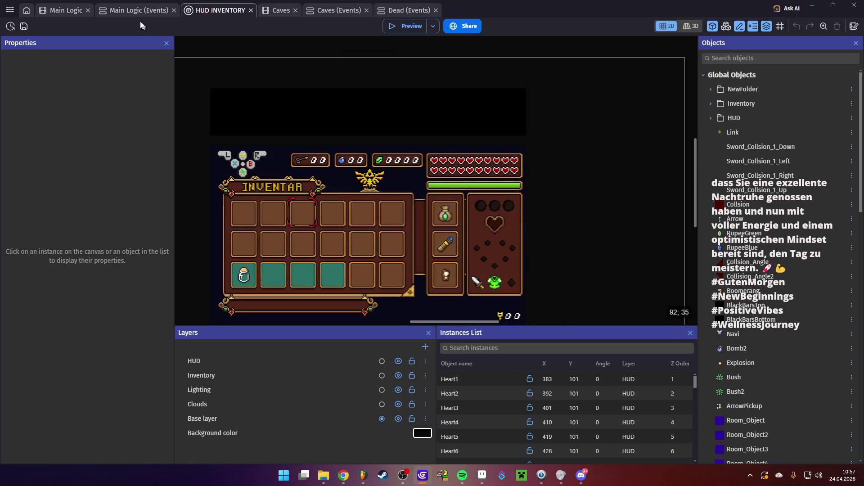
{"action": "left_click", "coordinate": [135, 10]}
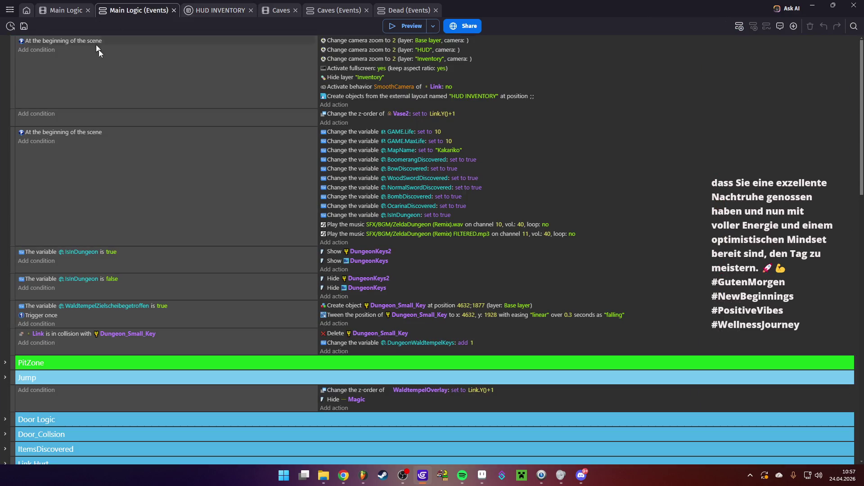
- Frame the whole dungeon map in the Main Logic layout and save the project
{"action": "left_click", "coordinate": [63, 10]}
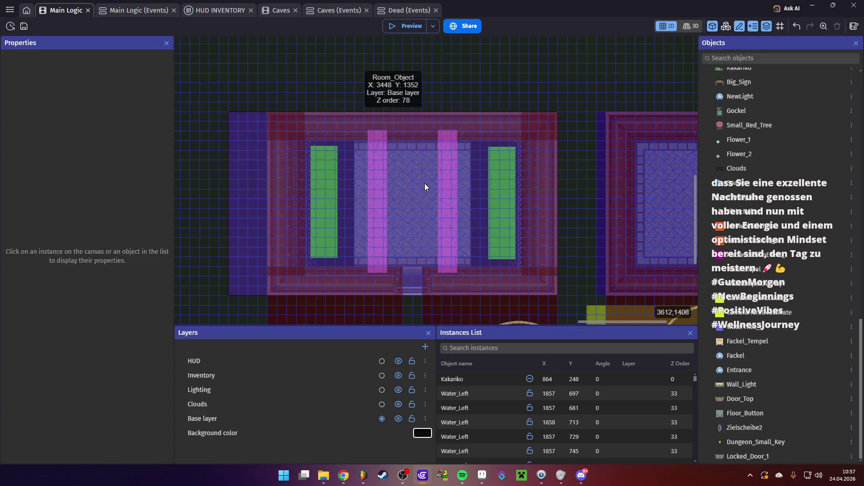
{"action": "scroll", "coordinate": [490, 220], "scroll_direction": "down", "scroll_amount": 3}
{"action": "scroll", "coordinate": [402, 180], "scroll_direction": "down", "scroll_amount": 3}
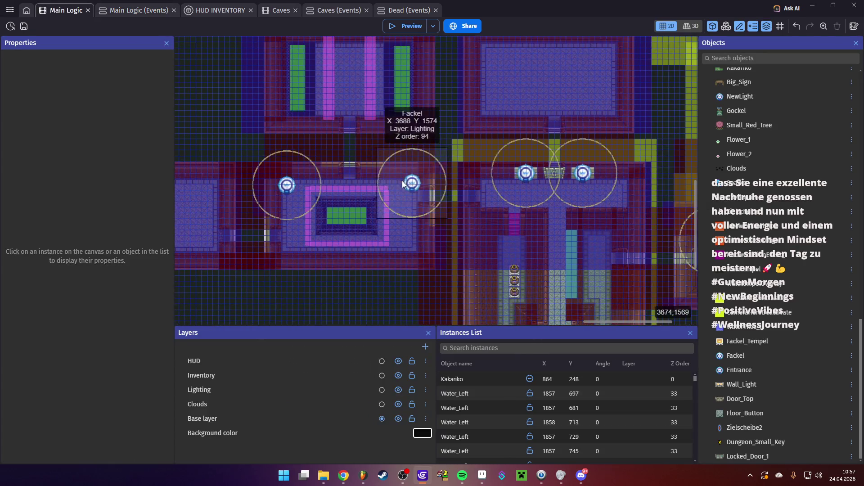
{"action": "scroll", "coordinate": [421, 205], "scroll_direction": "down", "scroll_amount": 5}
{"action": "scroll", "coordinate": [421, 206], "scroll_direction": "right", "scroll_amount": 5}
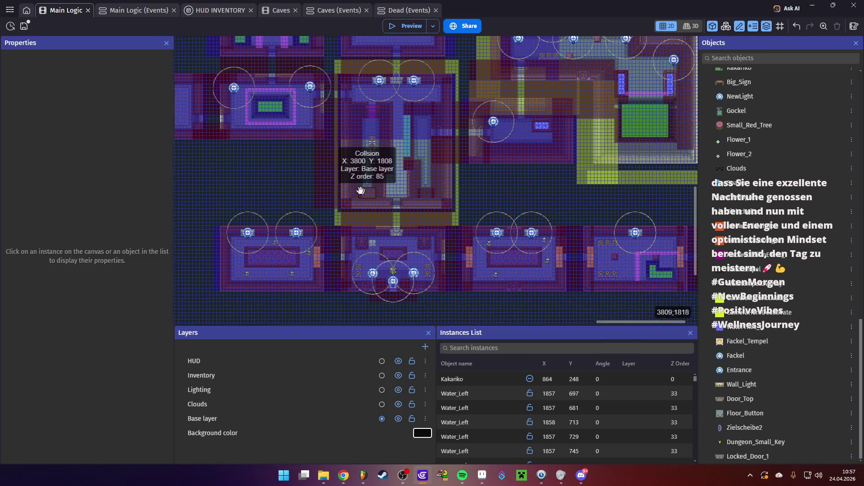
{"action": "scroll", "coordinate": [486, 180], "scroll_direction": "up", "scroll_amount": 3}
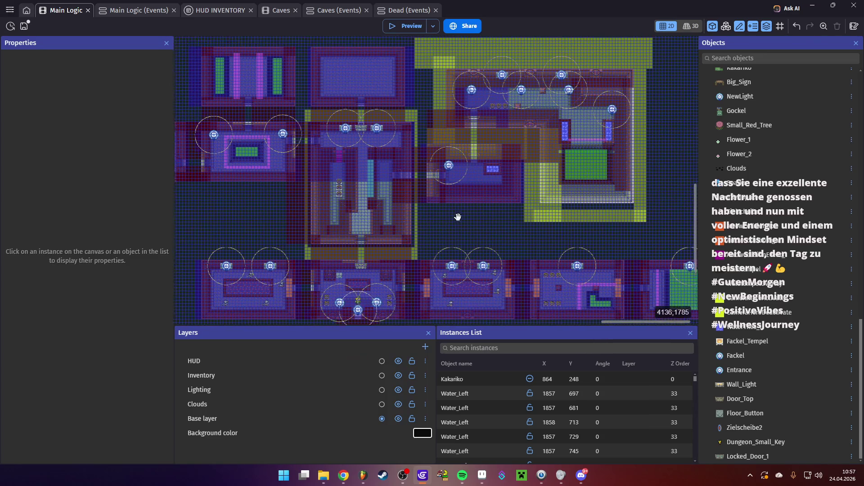
{"action": "mouse_move", "coordinate": [487, 258]}
{"action": "left_mouse_down"}
{"action": "mouse_move", "coordinate": [471, 213]}
{"action": "mouse_move", "coordinate": [532, 259]}
{"action": "left_mouse_up"}
{"action": "scroll", "coordinate": [507, 230], "scroll_direction": "down", "scroll_amount": 2}
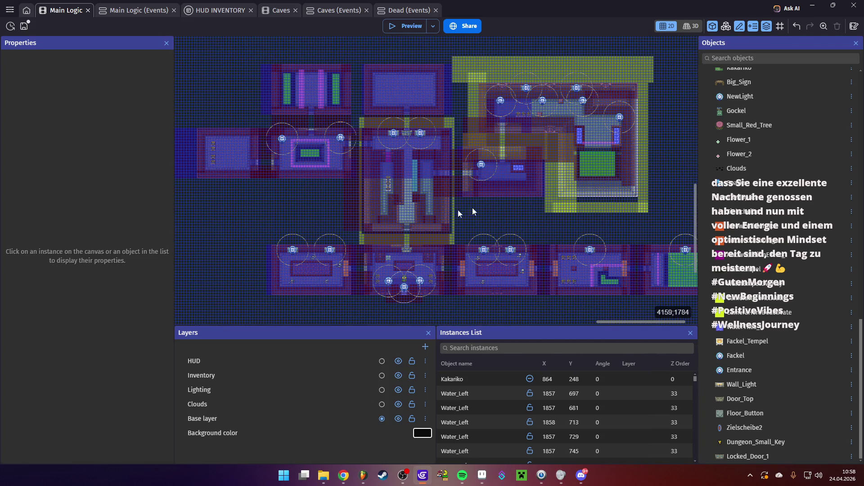
{"action": "scroll", "coordinate": [455, 212], "scroll_direction": "down", "scroll_amount": 3}
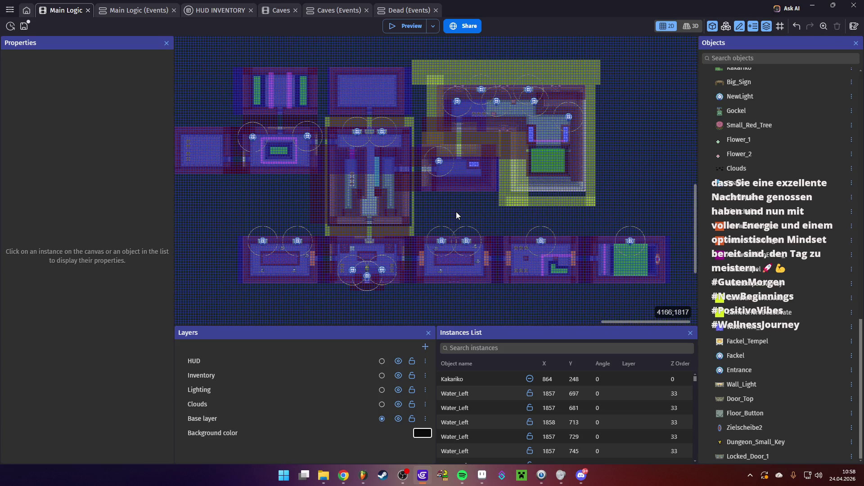
{"action": "left_click_drag", "start_coordinate": [486, 218], "coordinate": [472, 214]}
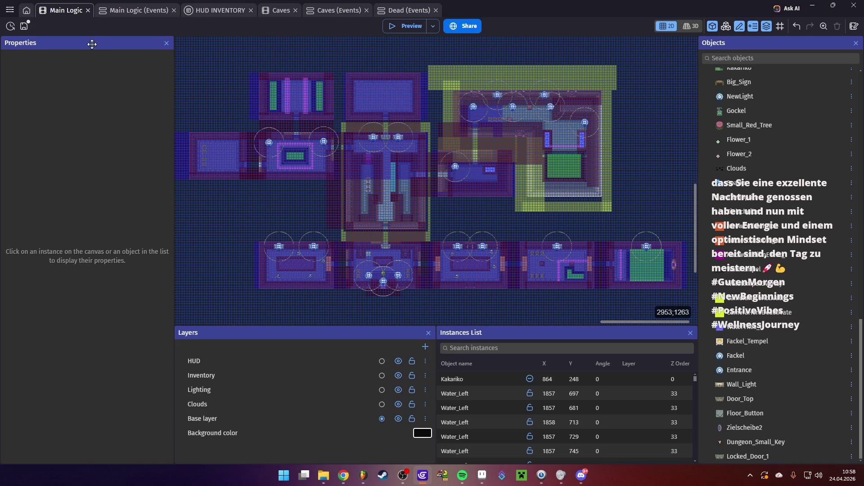
{"action": "left_click", "coordinate": [25, 27]}
- Glance at the Main Logic events and HUD INVENTORY, then go back to the Main Logic dungeon map
{"action": "left_click", "coordinate": [126, 11]}
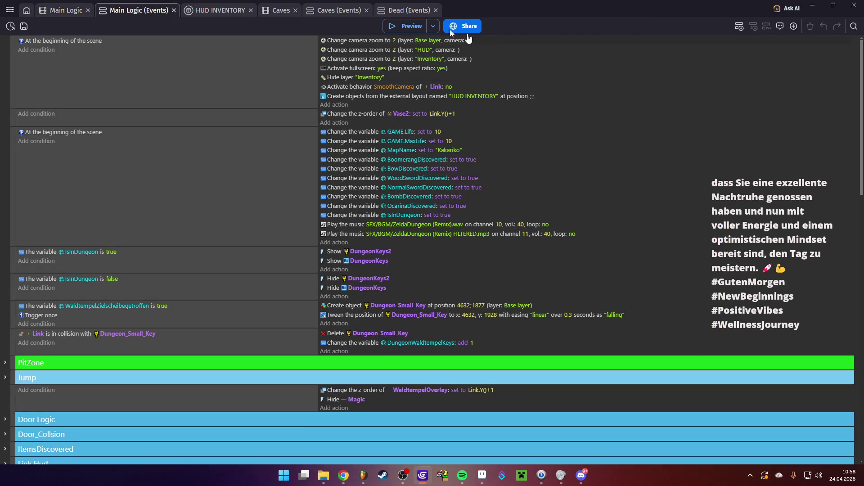
{"action": "scroll", "coordinate": [291, 196], "scroll_direction": "down", "scroll_amount": 2}
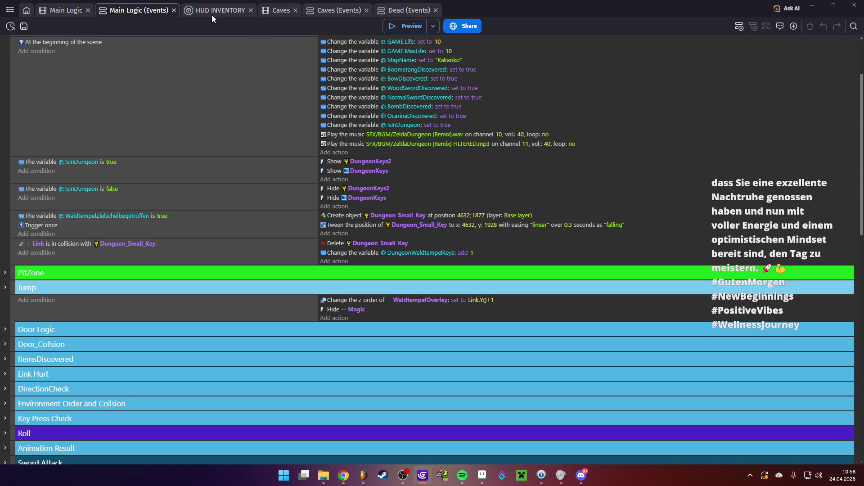
{"action": "left_click", "coordinate": [212, 12]}
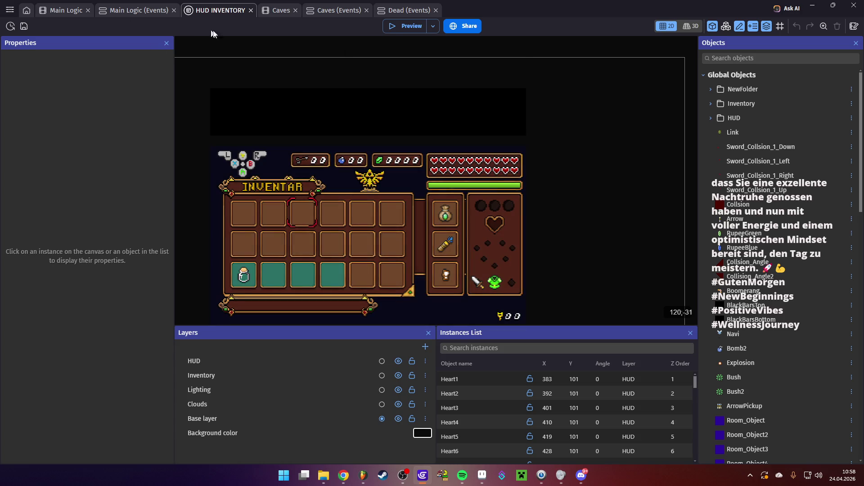
{"action": "left_click", "coordinate": [65, 11]}
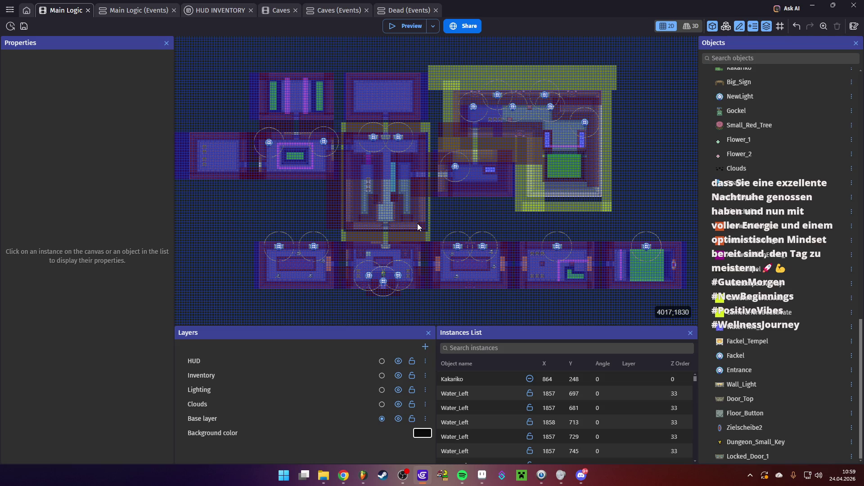
- Zoom into the top-left temple room with the green and pink strips and save the project
{"action": "scroll", "coordinate": [333, 225], "scroll_direction": "down", "scroll_amount": 3}
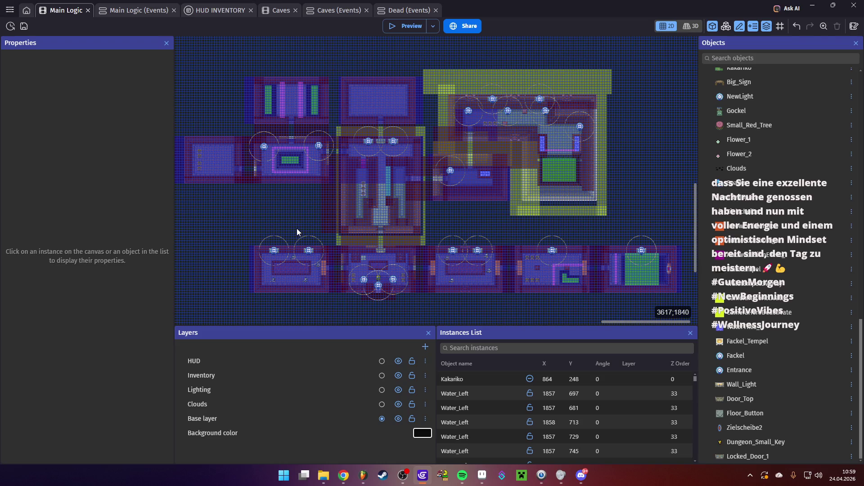
{"action": "scroll", "coordinate": [294, 125], "scroll_direction": "up", "scroll_amount": 5}
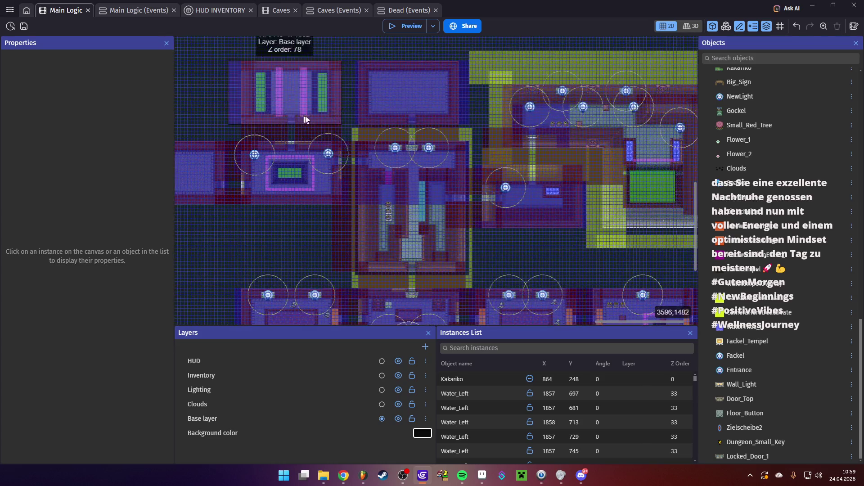
{"action": "scroll", "coordinate": [292, 131], "scroll_direction": "up", "scroll_amount": 5}
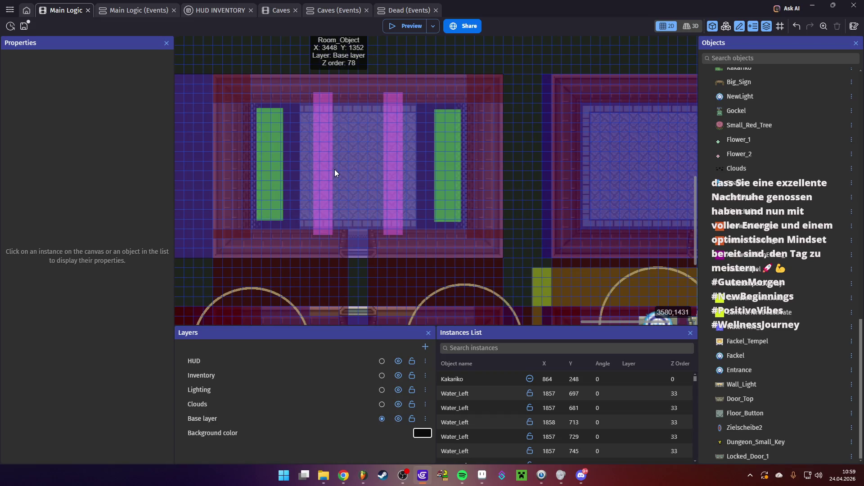
{"action": "left_click", "coordinate": [22, 29]}
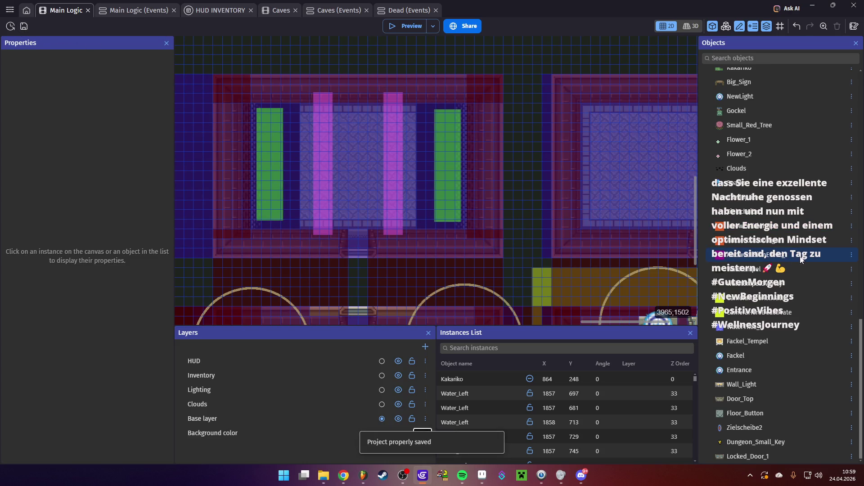
{"action": "scroll", "coordinate": [775, 381], "scroll_direction": "up", "scroll_amount": 4}
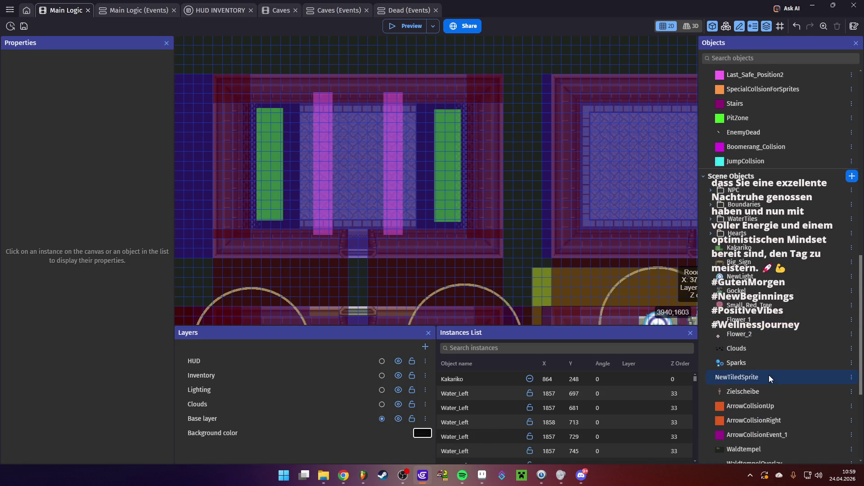
{"action": "scroll", "coordinate": [761, 376], "scroll_direction": "down", "scroll_amount": 4}
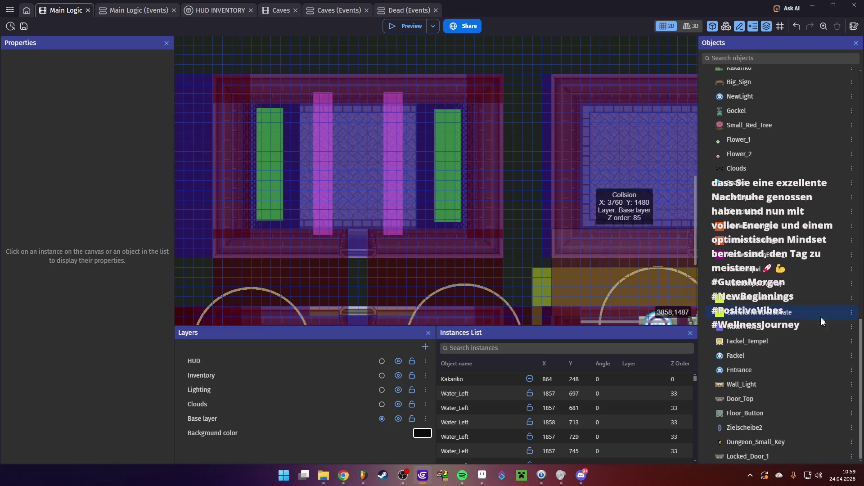
{"action": "scroll", "coordinate": [775, 349], "scroll_direction": "up", "scroll_amount": 10}
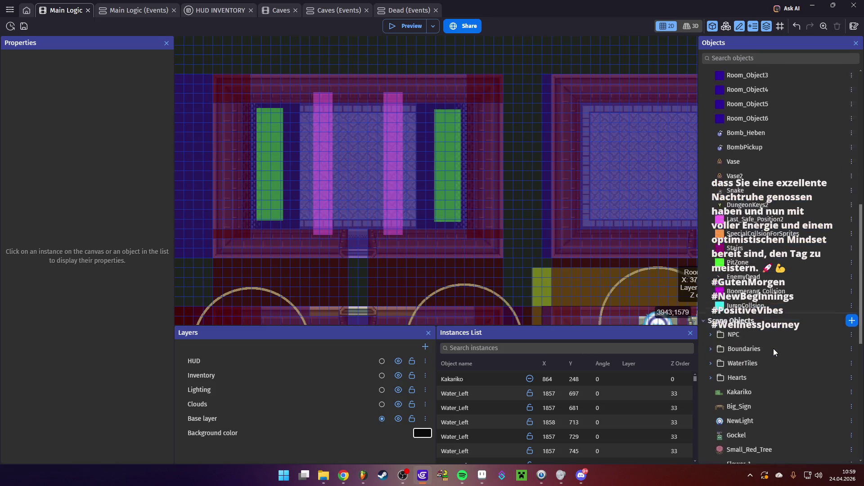
- Place a Snake enemy inside the temple room between the green and pink strips
{"action": "left_click", "coordinate": [748, 316]}
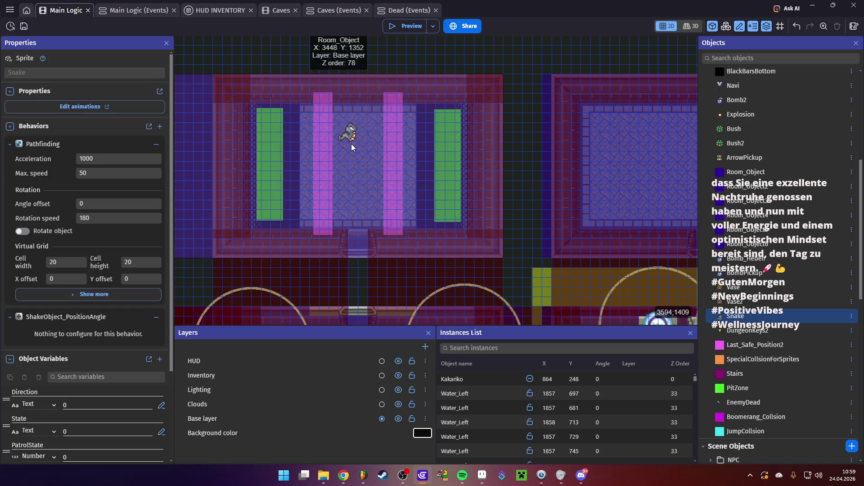
{"action": "mouse_move", "coordinate": [747, 309]}
{"action": "left_mouse_down"}
{"action": "mouse_move", "coordinate": [434, 209]}
{"action": "mouse_move", "coordinate": [369, 163]}
{"action": "left_mouse_up"}
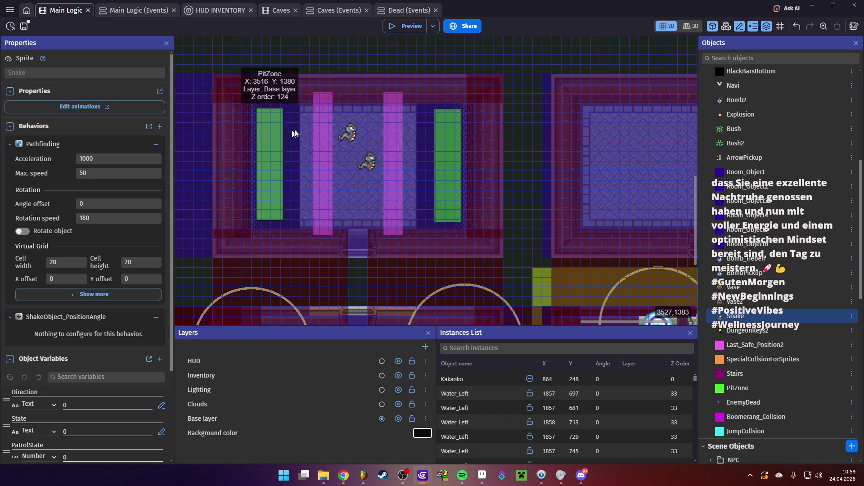
{"action": "scroll", "coordinate": [437, 223], "scroll_direction": "down", "scroll_amount": 1}
{"action": "scroll", "coordinate": [437, 223], "scroll_direction": "down", "scroll_amount": 1}
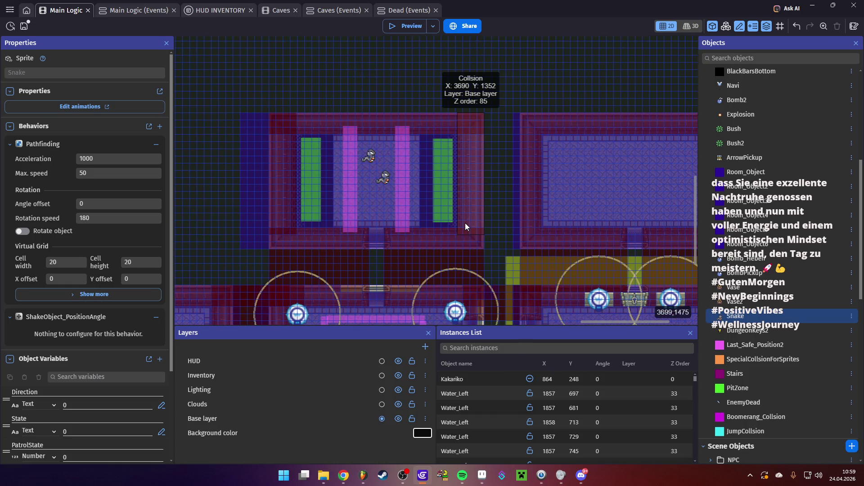
{"action": "scroll", "coordinate": [448, 217], "scroll_direction": "down", "scroll_amount": 1}
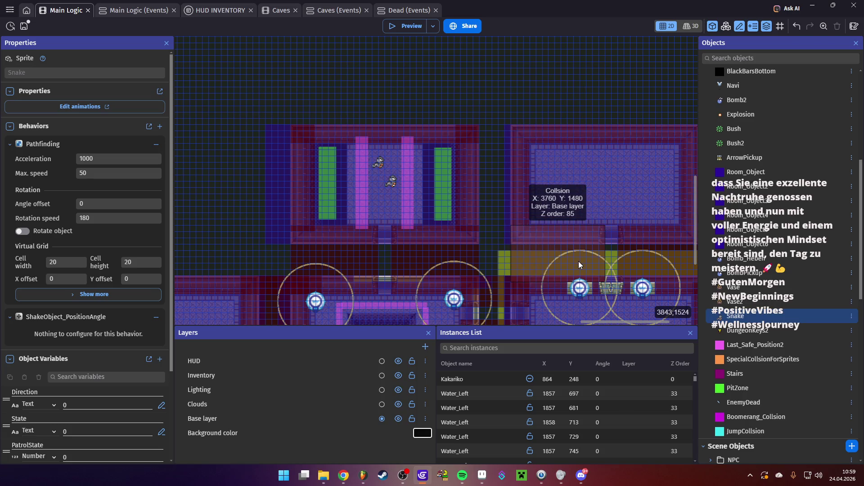
{"action": "mouse_move", "coordinate": [579, 264]}
{"action": "left_mouse_down"}
{"action": "mouse_move", "coordinate": [440, 114]}
{"action": "mouse_move", "coordinate": [469, 180]}
{"action": "mouse_move", "coordinate": [376, 245]}
{"action": "mouse_move", "coordinate": [324, 211]}
{"action": "mouse_move", "coordinate": [344, 247]}
{"action": "mouse_move", "coordinate": [448, 265]}
{"action": "mouse_move", "coordinate": [373, 179]}
{"action": "mouse_move", "coordinate": [548, 273]}
{"action": "left_mouse_up"}
- Place a SpecialCollsionForSprites blocker over the left pit's green strip at 3512, 1376
{"action": "left_click_drag", "start_coordinate": [396, 189], "coordinate": [438, 246]}
{"action": "scroll", "coordinate": [784, 331], "scroll_direction": "down", "scroll_amount": 4}
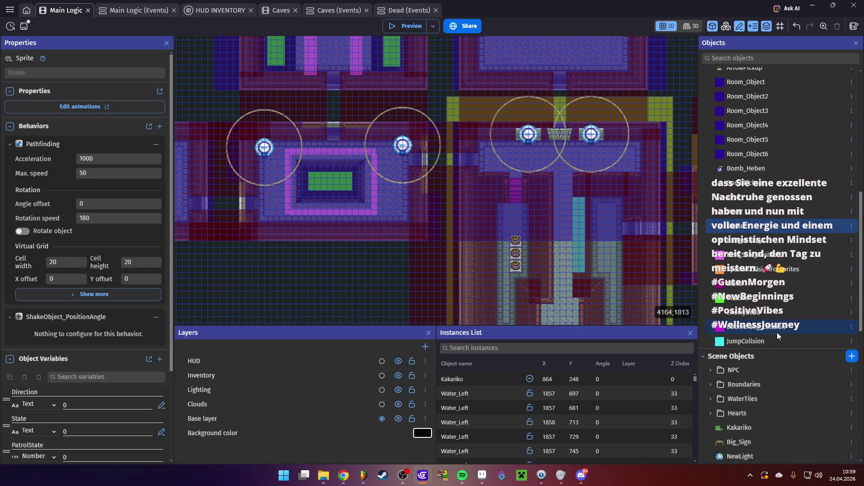
{"action": "mouse_move", "coordinate": [746, 274]}
{"action": "left_mouse_down"}
{"action": "mouse_move", "coordinate": [439, 153]}
{"action": "mouse_move", "coordinate": [315, 137]}
{"action": "mouse_move", "coordinate": [371, 228]}
{"action": "mouse_move", "coordinate": [440, 234]}
{"action": "mouse_move", "coordinate": [388, 147]}
{"action": "mouse_move", "coordinate": [400, 148]}
{"action": "mouse_move", "coordinate": [390, 155]}
{"action": "left_mouse_up"}
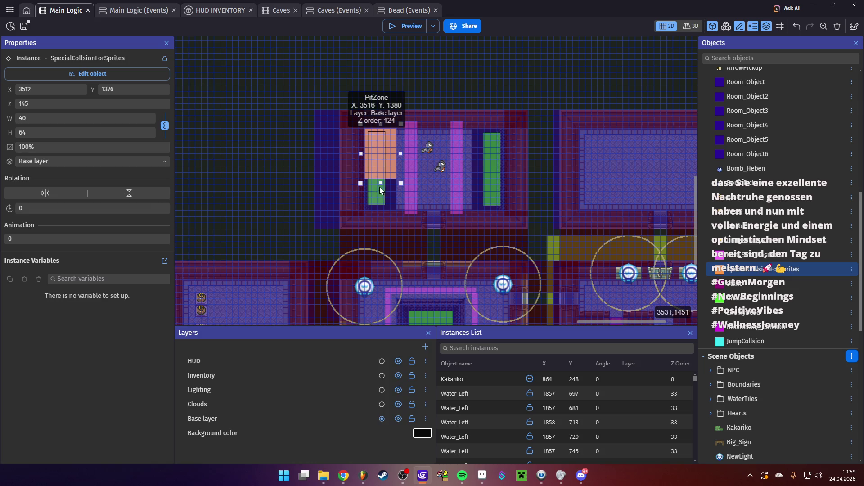
- Make the left blocker 40×104 at opacity 0 and put a copy over the right strip at 3648, 1376
{"action": "left_click_drag", "start_coordinate": [381, 210], "coordinate": [381, 214]}
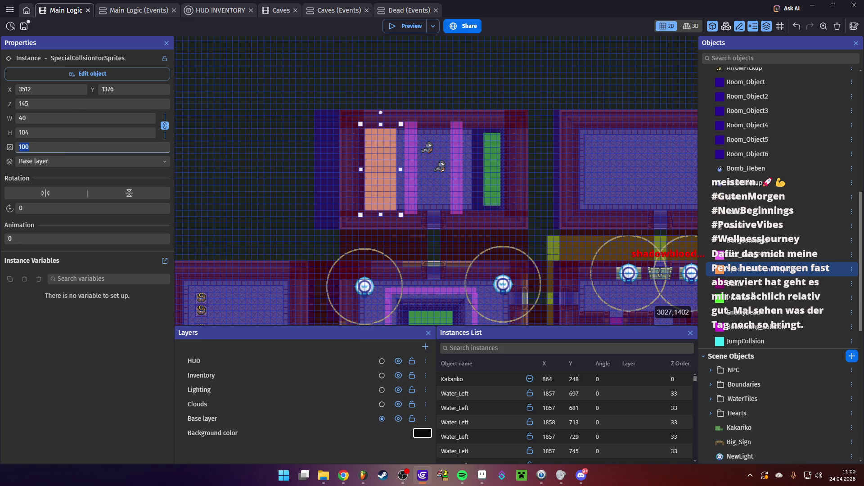
{"action": "type", "text": "0"}
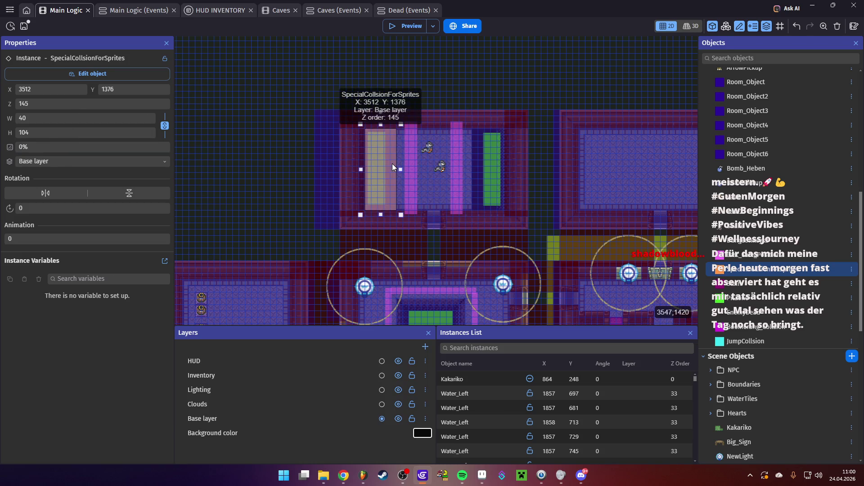
{"action": "mouse_move", "coordinate": [393, 163]}
{"action": "left_mouse_down"}
{"action": "mouse_move", "coordinate": [507, 169]}
{"action": "mouse_move", "coordinate": [486, 171]}
{"action": "mouse_move", "coordinate": [496, 170]}
{"action": "left_mouse_up"}
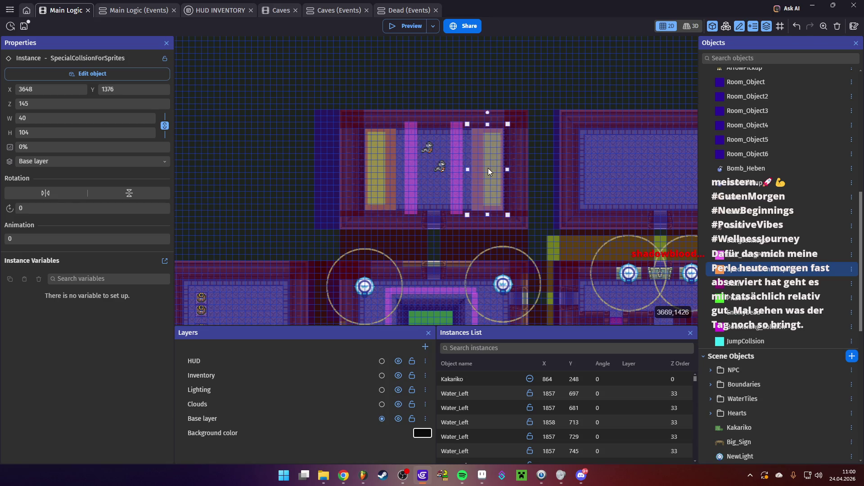
- Launch the preview and walk Link north and west through several rooms to the enemy room
{"action": "left_click", "coordinate": [395, 29]}
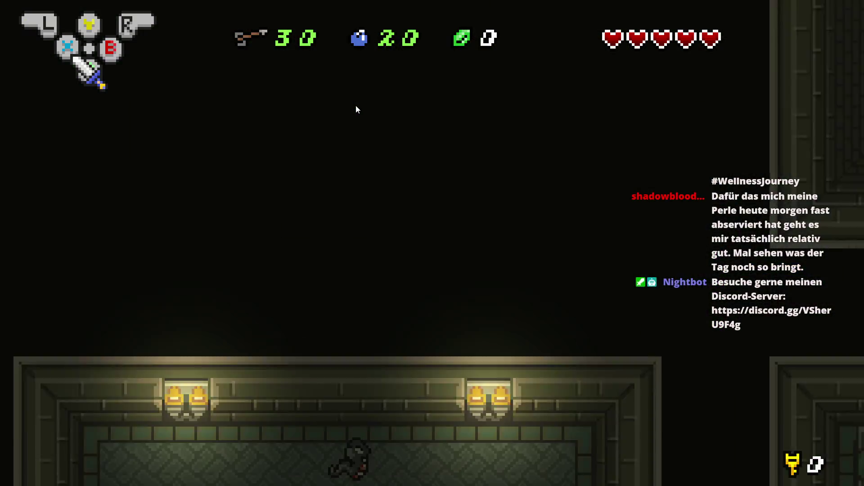
{"action": "key", "text": "Left"}
{"action": "key", "text": "Up"}
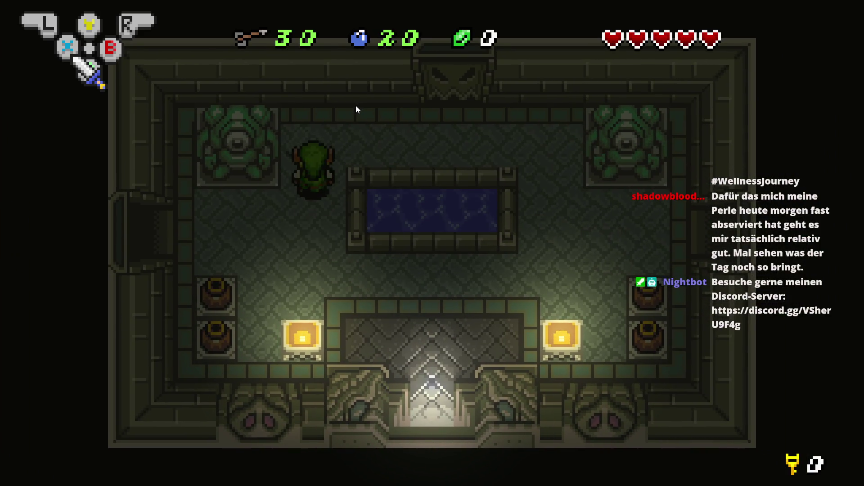
{"action": "key", "text": "Right"}
{"action": "key", "text": "Up"}
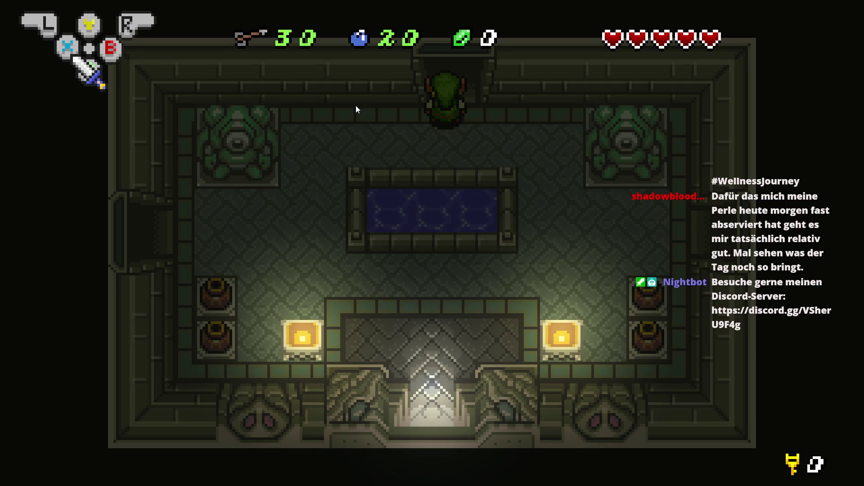
{"action": "key", "text": "Up"}
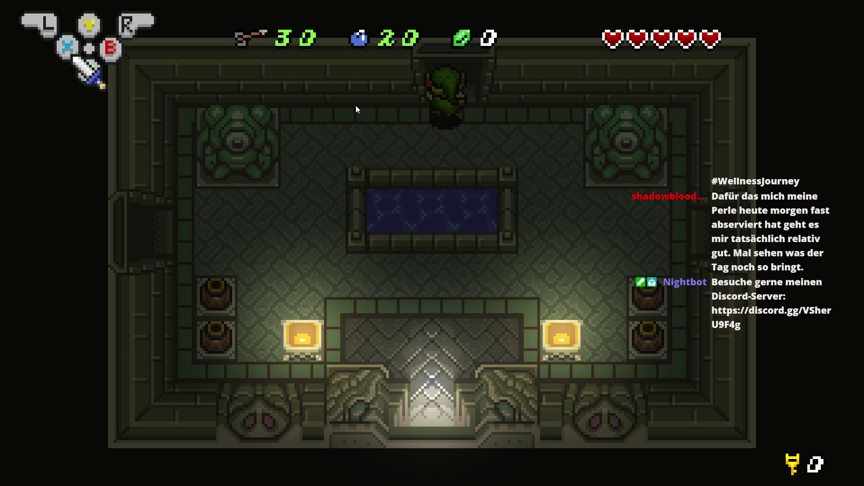
{"action": "key", "text": "Up"}
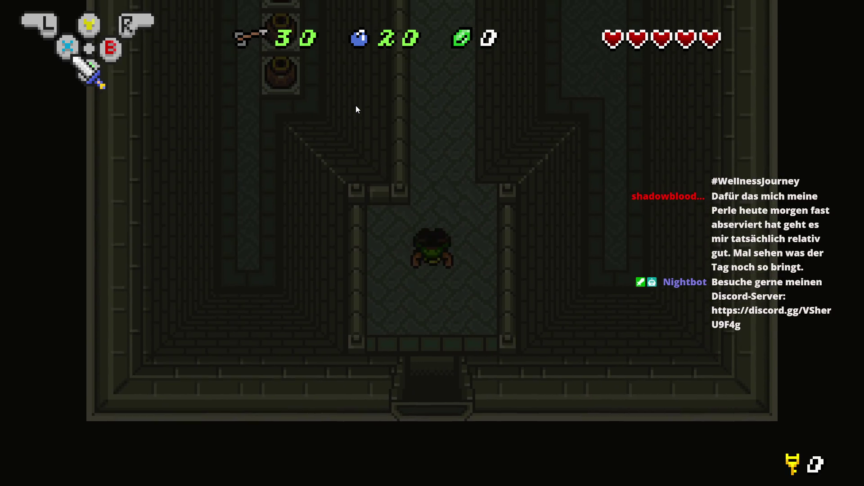
{"action": "key", "text": "Up"}
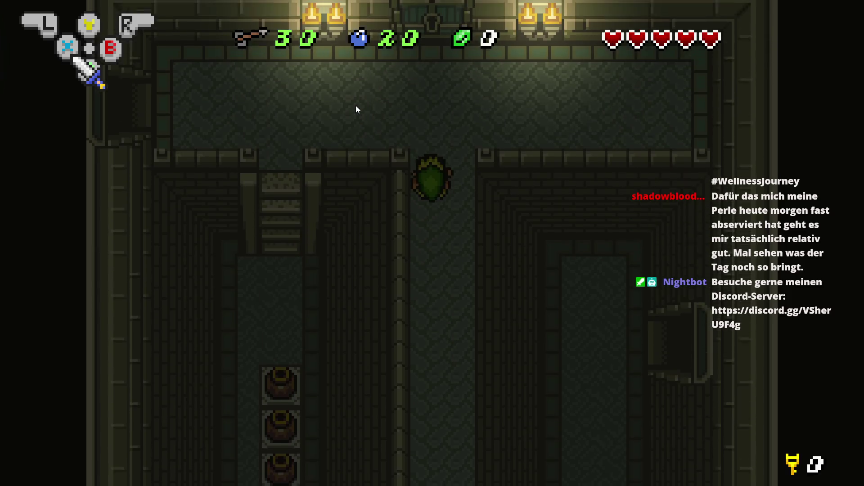
{"action": "key", "text": "Left"}
{"action": "key", "text": "Left"}
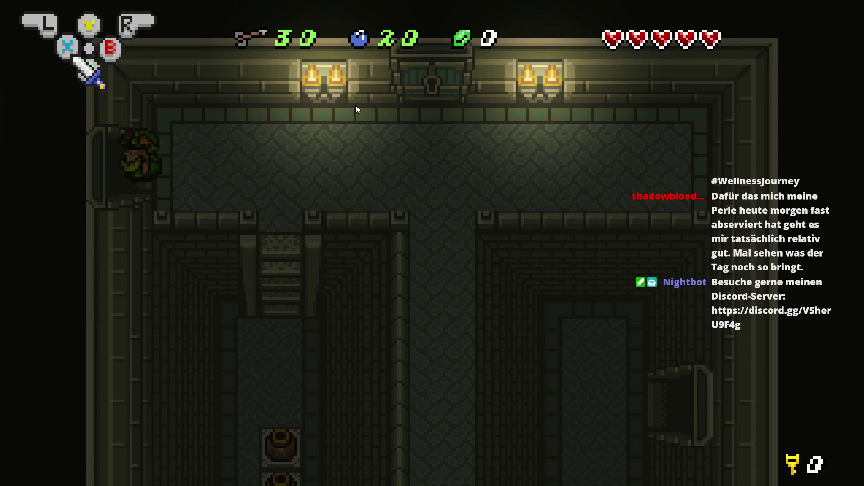
{"action": "key", "text": "Left"}
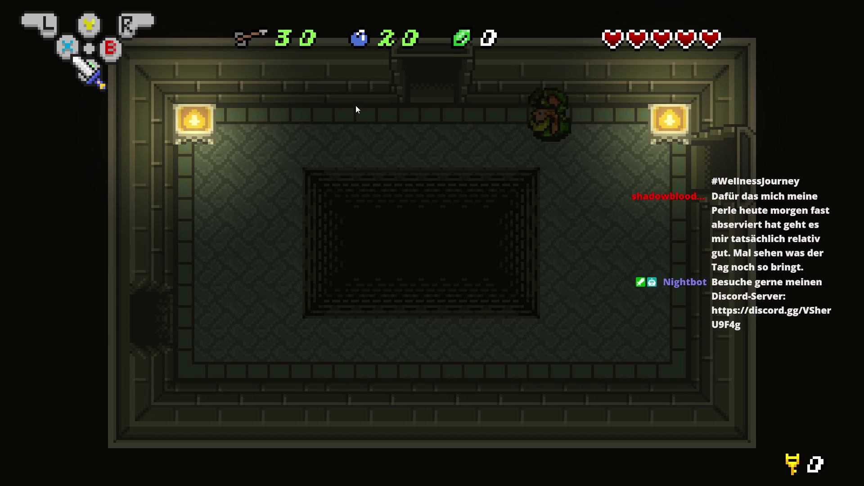
{"action": "key", "text": "Up"}
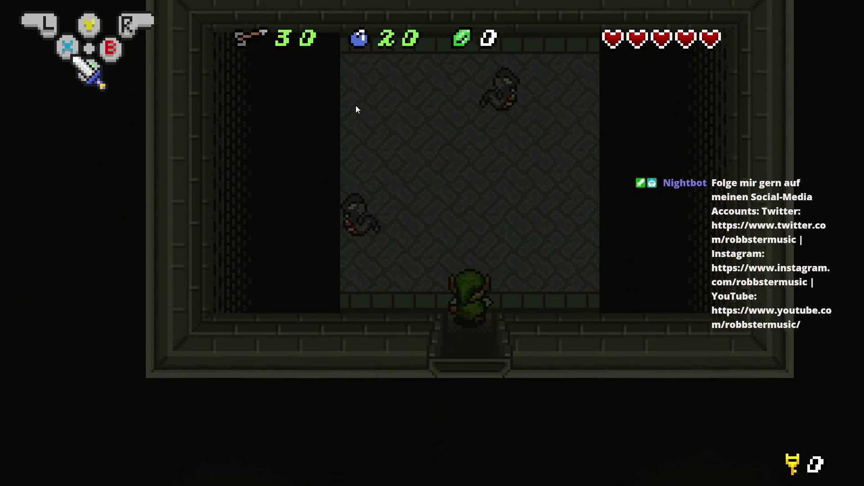
- Defeat the snake, skull and green enemies with the sword and collect the two rupees
{"action": "key", "text": "Left"}
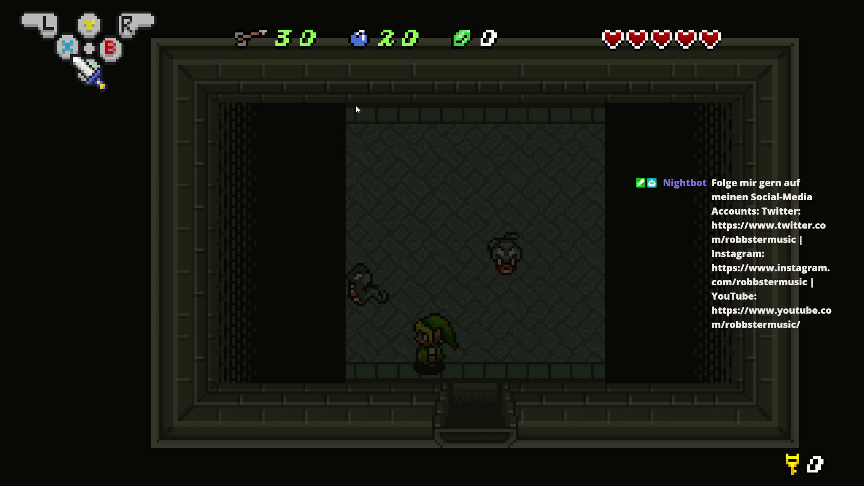
{"action": "key", "text": "Up"}
{"action": "key", "text": "Right"}
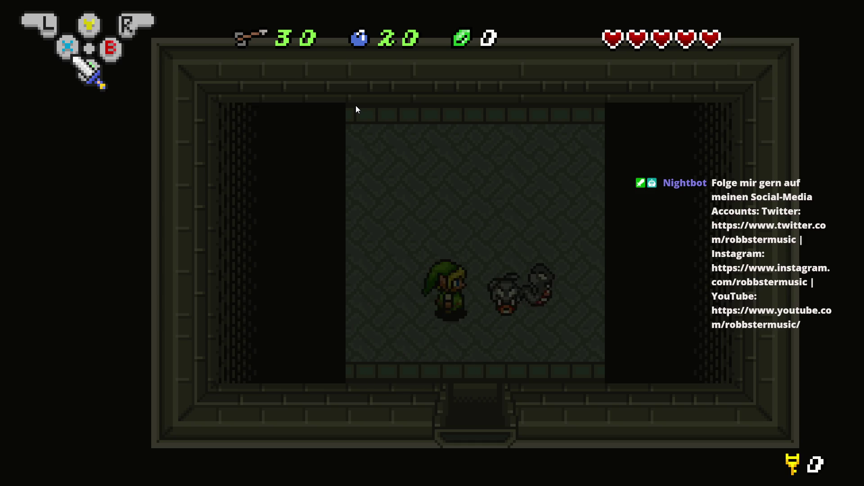
{"action": "key", "text": "x"}
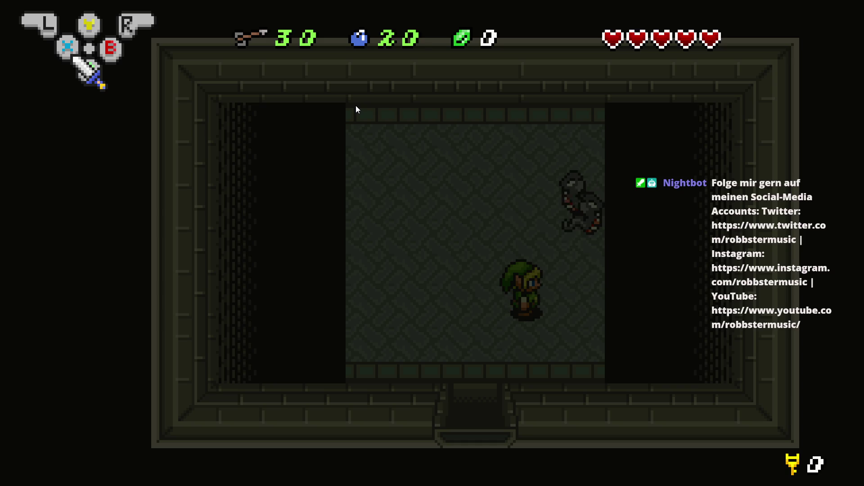
{"action": "key", "text": "Up"}
{"action": "key", "text": "Right"}
{"action": "key", "text": "x"}
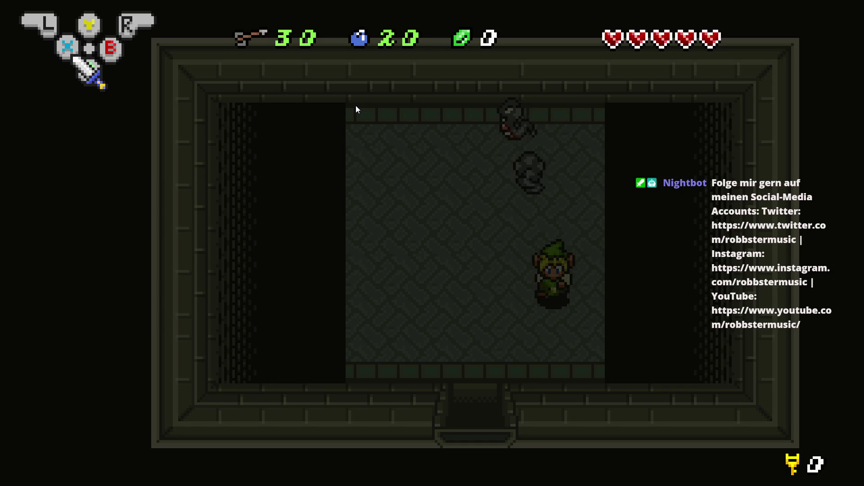
{"action": "key", "text": "Left"}
{"action": "key", "text": "Up"}
{"action": "key", "text": "x"}
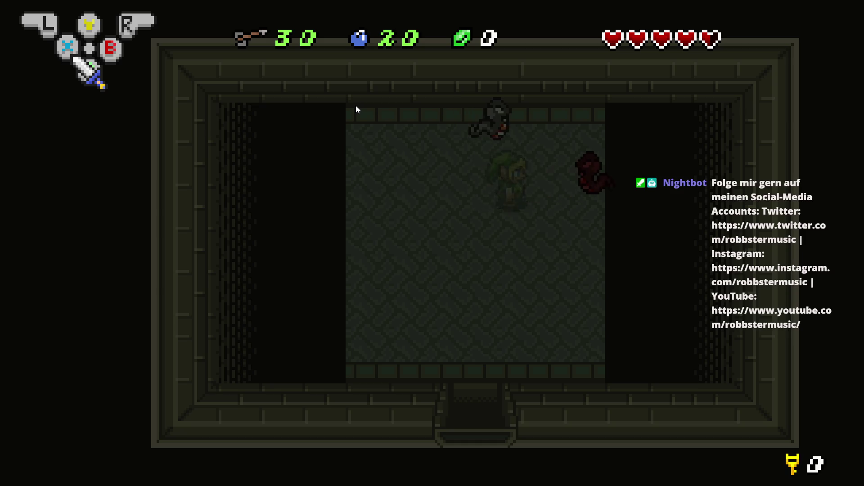
{"action": "key", "text": "Down"}
{"action": "key", "text": "Right"}
{"action": "key", "text": "Up"}
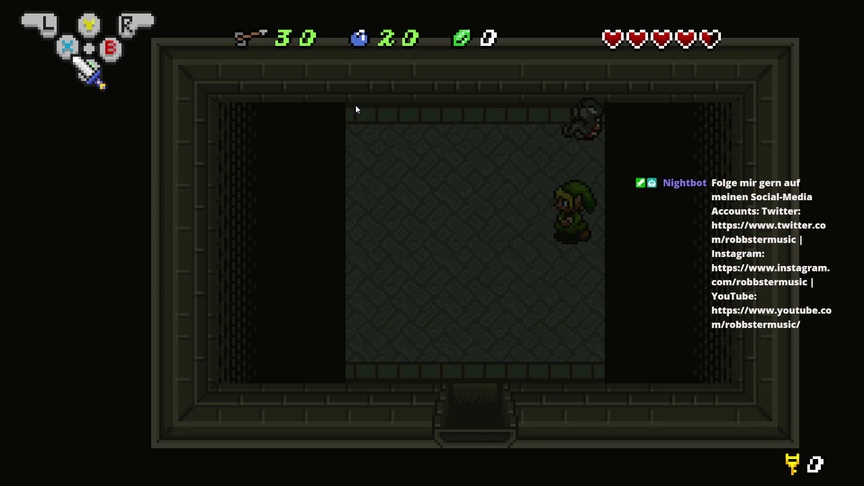
{"action": "key", "text": "x"}
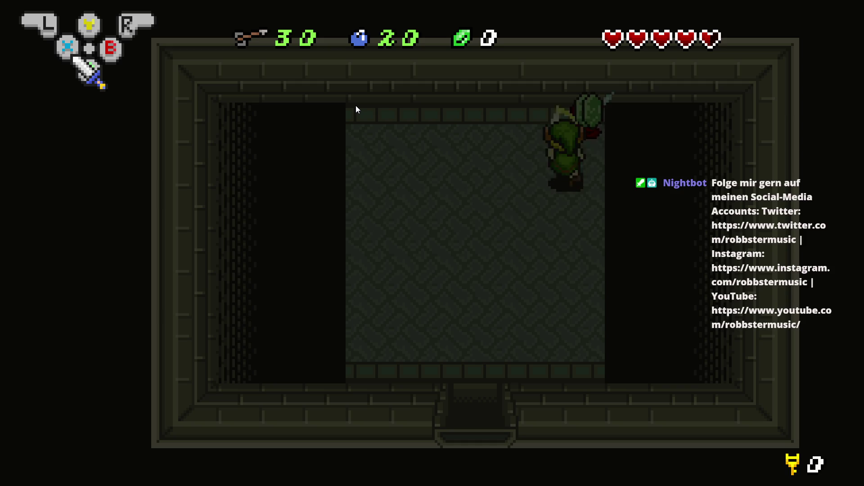
{"action": "key", "text": "x"}
{"action": "key", "text": "Up"}
{"action": "key", "text": "Left"}
- Walk Link out the bottom door and down through the ledge gap to the pool room
{"action": "key", "text": "Down"}
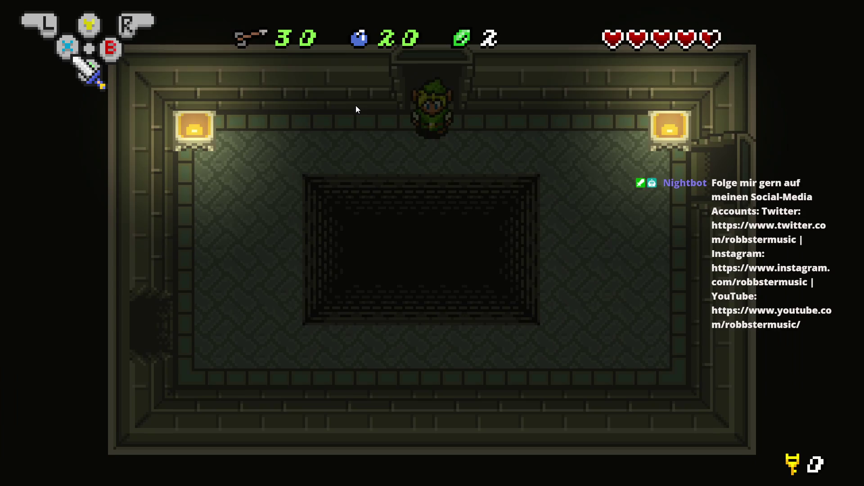
{"action": "key", "text": "Right"}
{"action": "key", "text": "Right"}
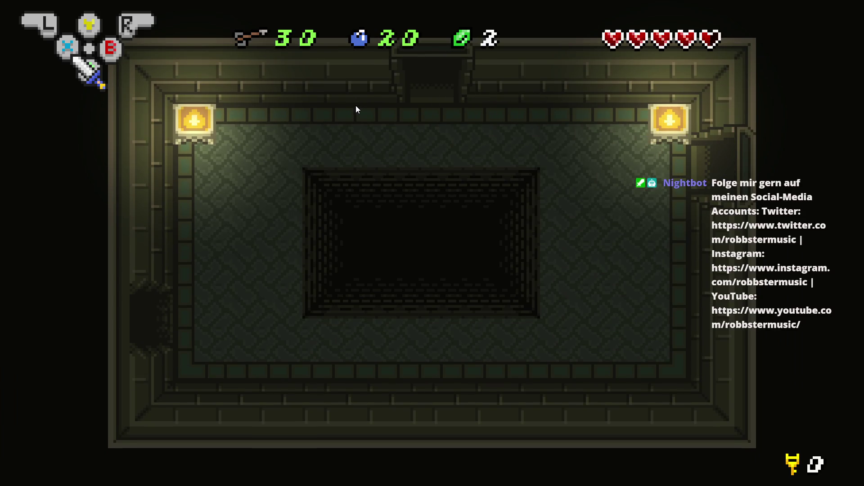
{"action": "key", "text": "Down"}
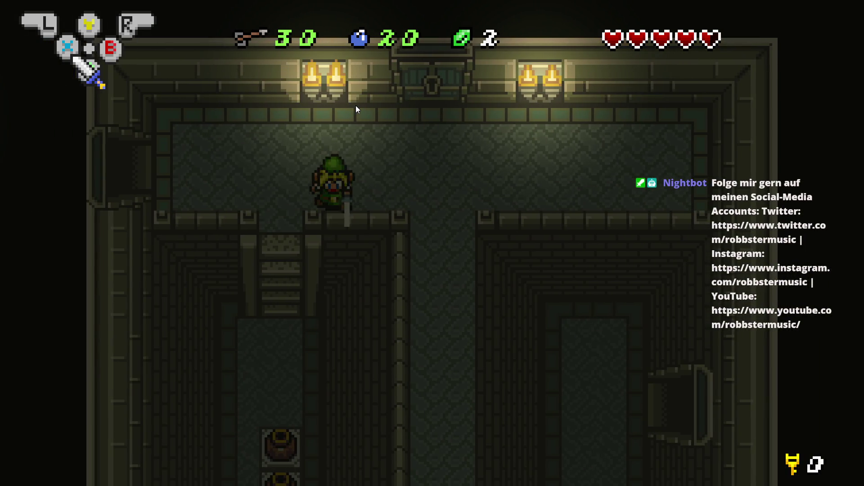
{"action": "key", "text": "Right"}
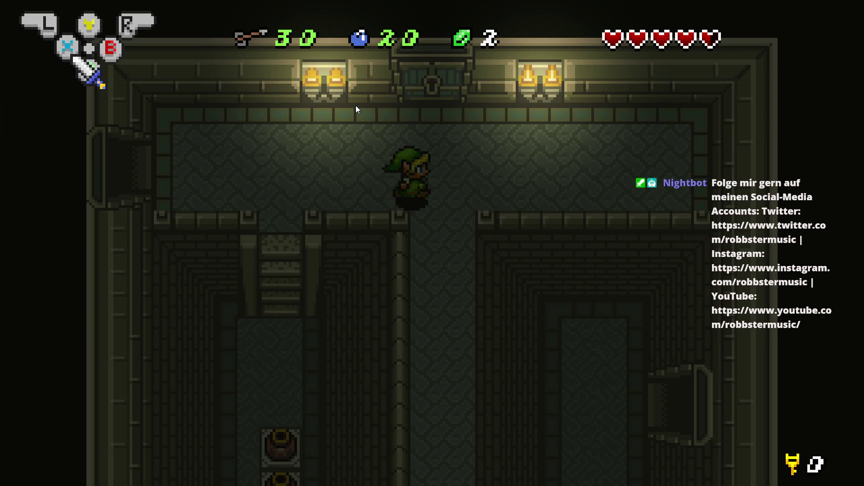
{"action": "key", "text": "Down"}
{"action": "key", "text": "Down"}
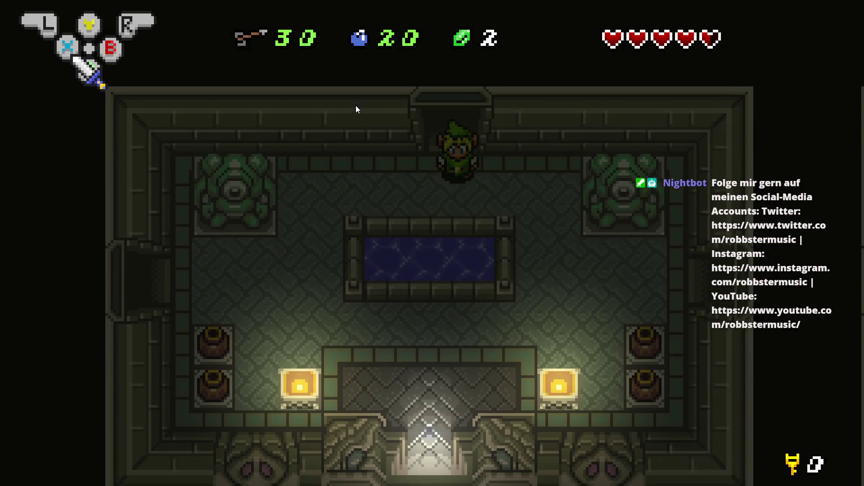
{"action": "key", "text": "Right"}
{"action": "key", "text": "Down"}
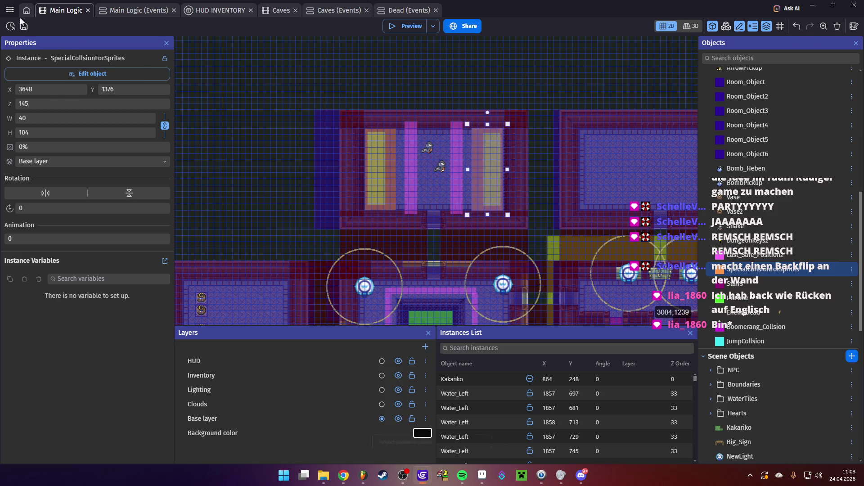
- Open the recent Rüdiger.json project, loading its newer GDevelop auto-saved version
{"action": "left_click", "coordinate": [10, 10]}
{"action": "left_click", "coordinate": [32, 25]}
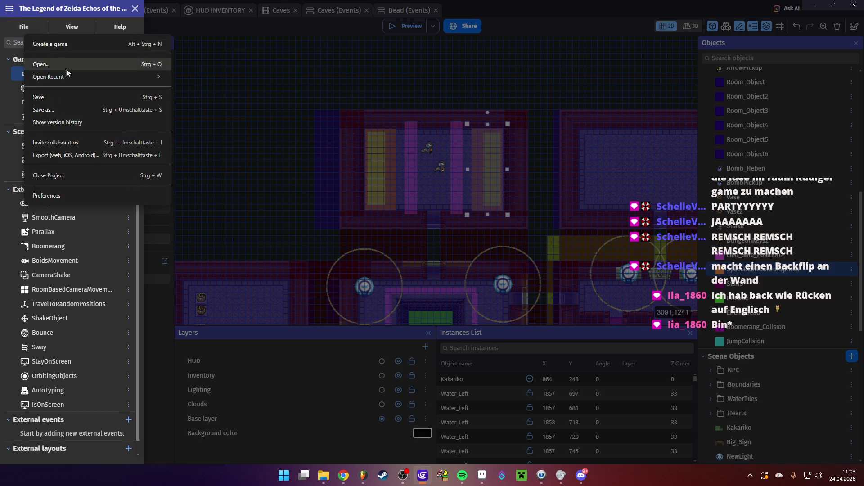
{"action": "mouse_move", "coordinate": [73, 77]}
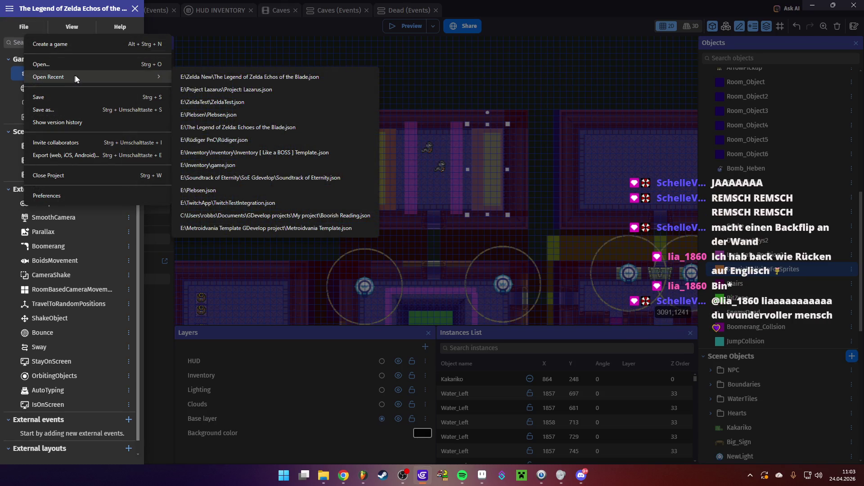
{"action": "left_click", "coordinate": [250, 139]}
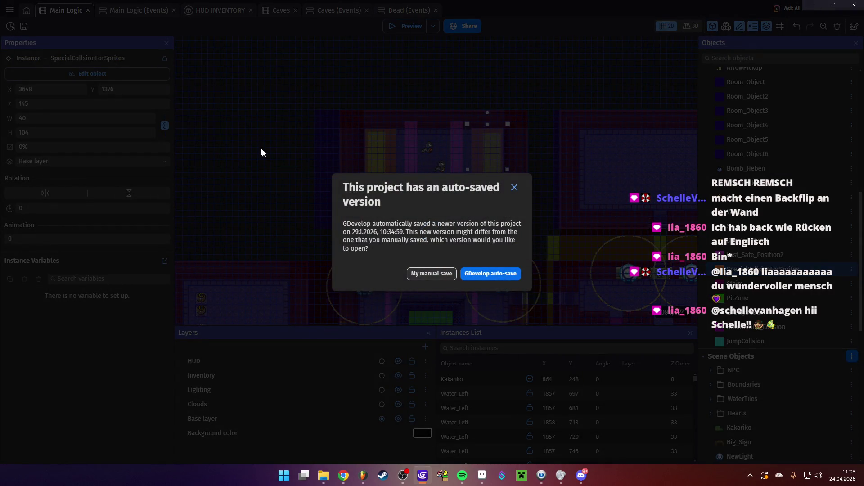
{"action": "left_click", "coordinate": [489, 274]}
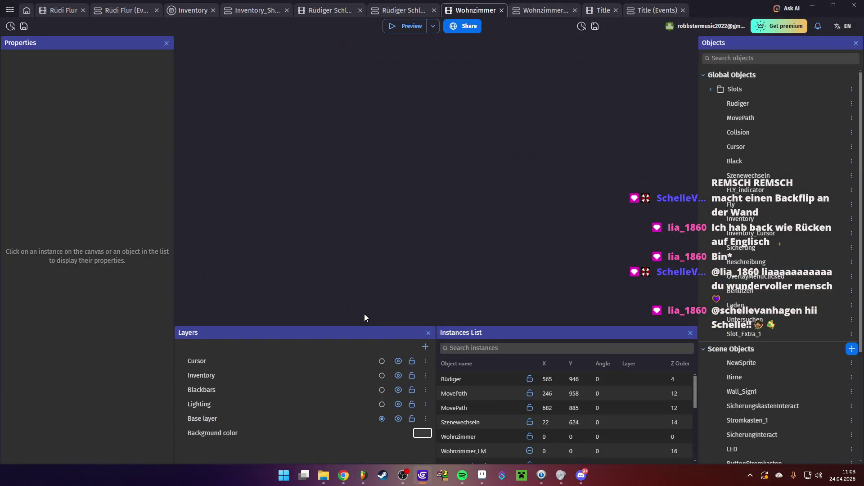
- Look over the scene and the Rüdi Flur events, then switch to Rüdiger's bedroom scene
{"action": "scroll", "coordinate": [367, 234], "scroll_direction": "down", "scroll_amount": 3}
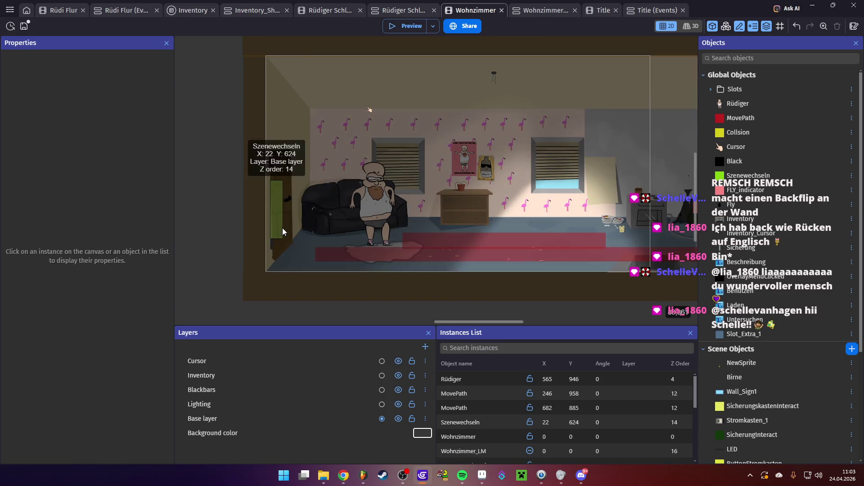
{"action": "scroll", "coordinate": [385, 222], "scroll_direction": "down", "scroll_amount": 2}
{"action": "scroll", "coordinate": [385, 222], "scroll_direction": "down", "scroll_amount": 2}
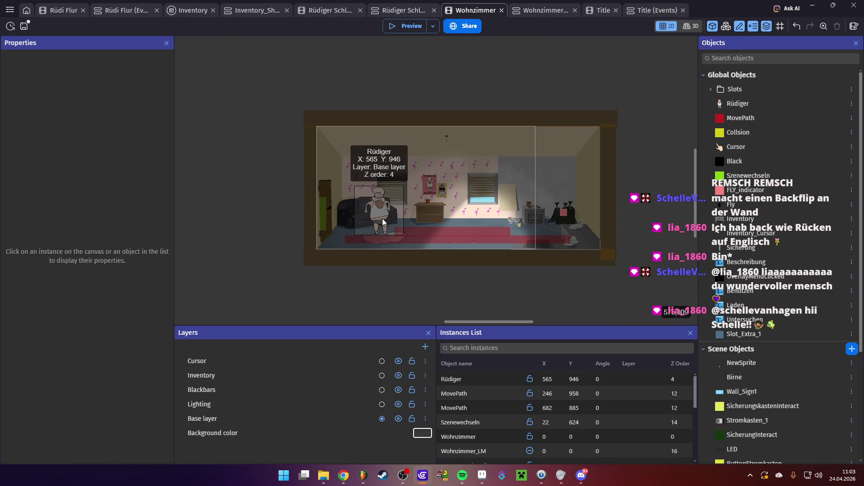
{"action": "left_click_drag", "start_coordinate": [280, 196], "coordinate": [330, 207]}
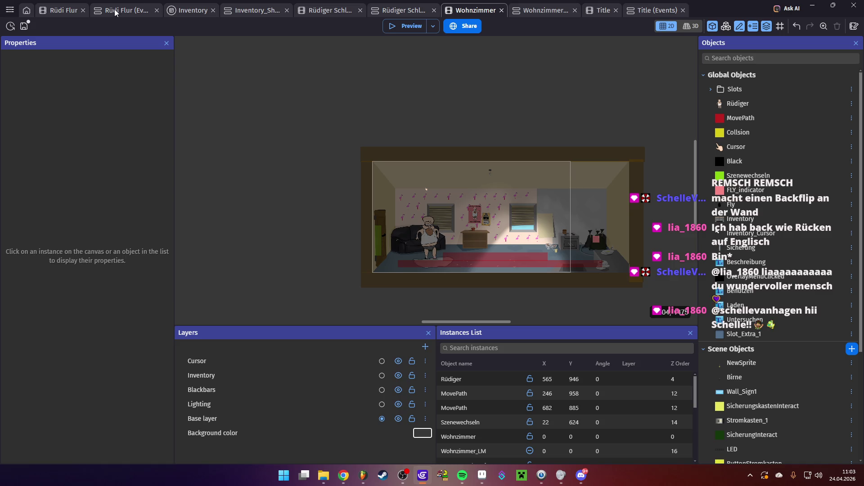
{"action": "left_click", "coordinate": [116, 11]}
{"action": "left_click", "coordinate": [326, 10]}
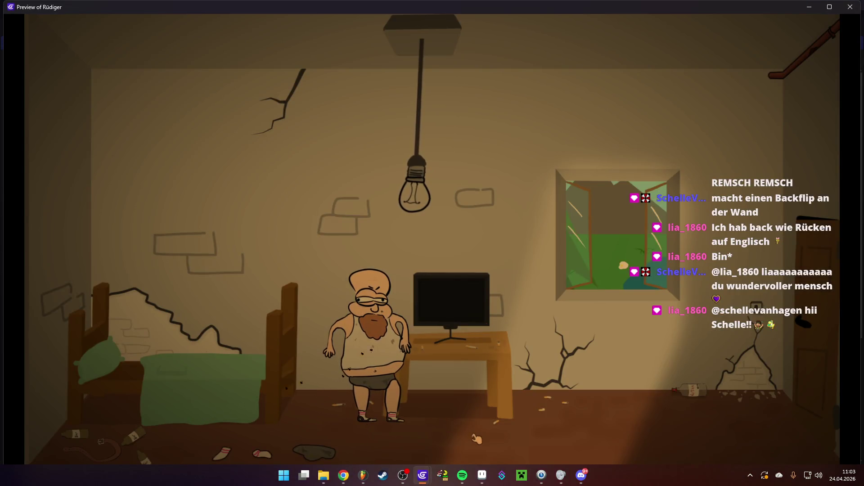
- Raise GDevelop 5's volume in the Windows mixer and walk Rüdiger to the middle of the bedroom
{"action": "key", "text": "Right"}
{"action": "key", "text": "Right"}
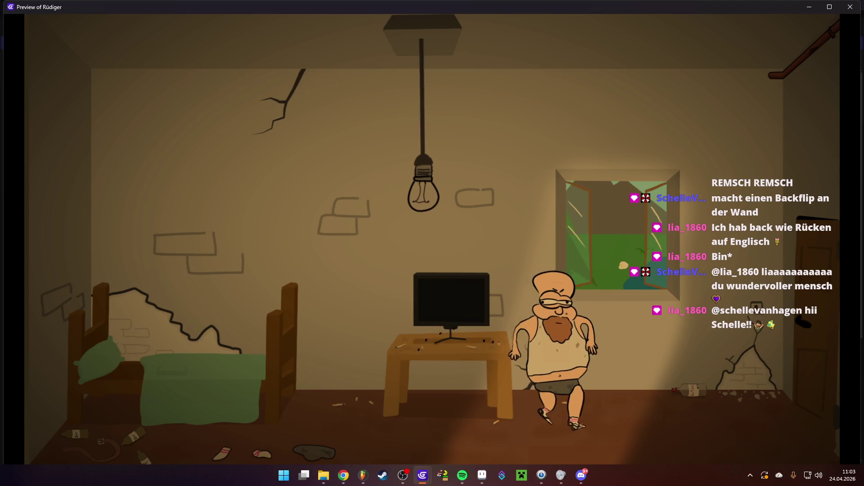
{"action": "left_click", "coordinate": [562, 478]}
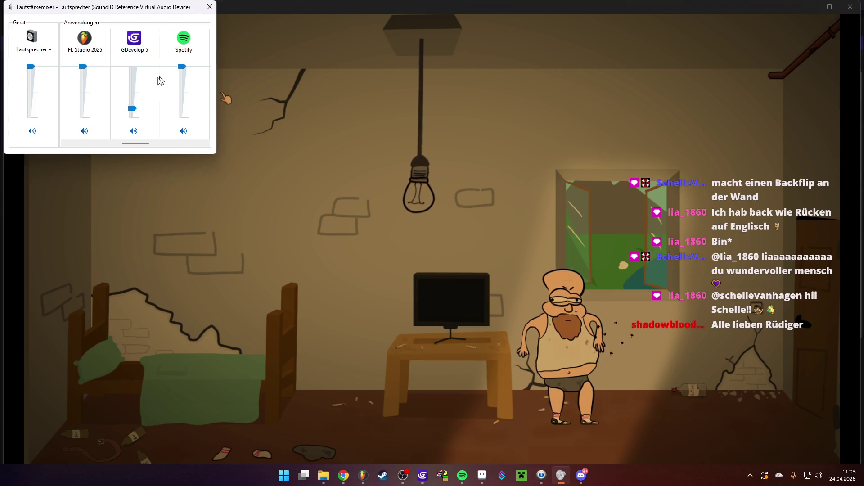
{"action": "left_click_drag", "start_coordinate": [130, 110], "coordinate": [128, 91]}
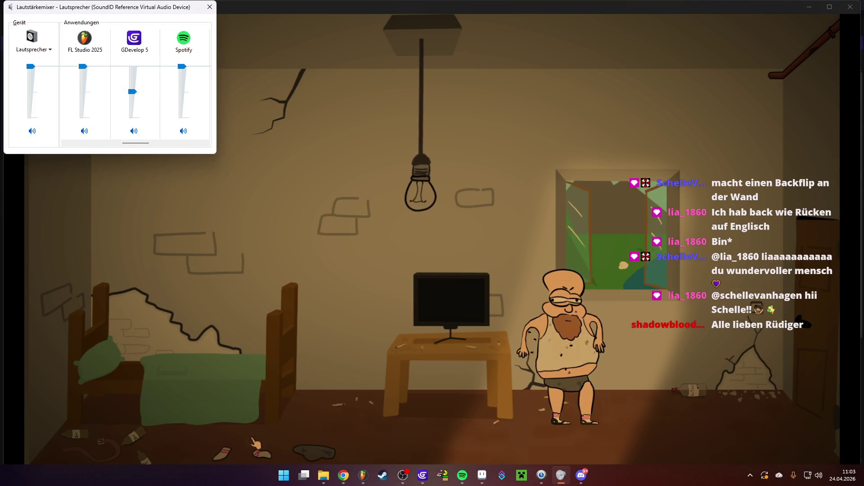
{"action": "key", "text": "Escape"}
{"action": "key", "text": "Left"}
{"action": "key", "text": "Left"}
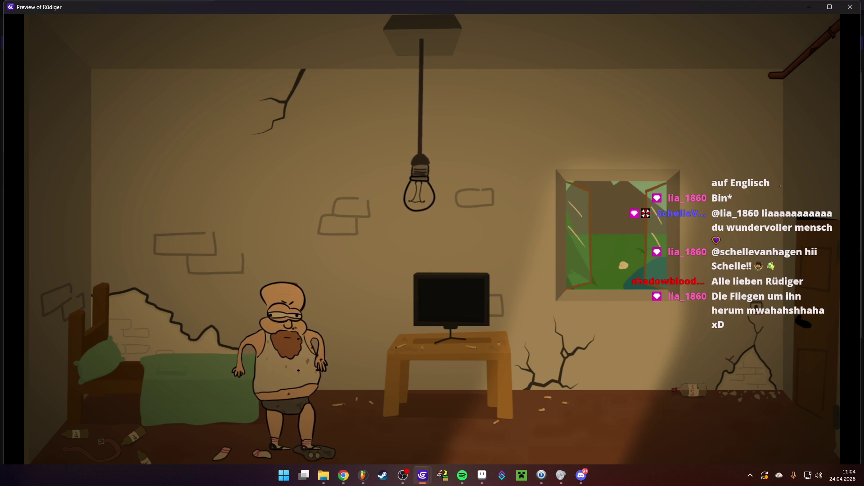
{"action": "left_click", "coordinate": [587, 408]}
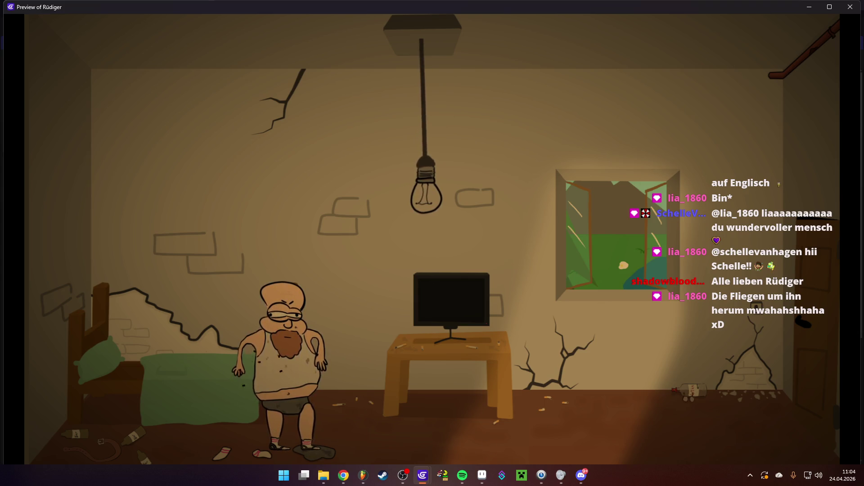
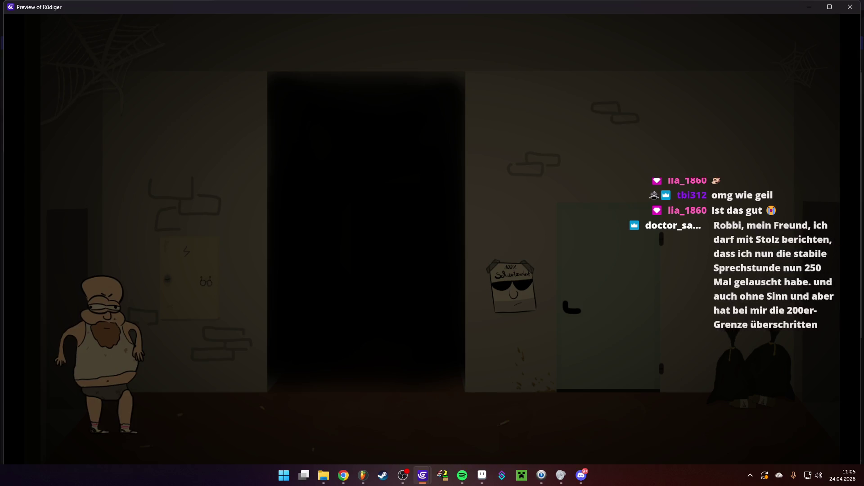
- Have Rüdiger inspect the fuse box, dismiss the close-up, then walk right past the doorway and poster
{"action": "left_click", "coordinate": [204, 282]}
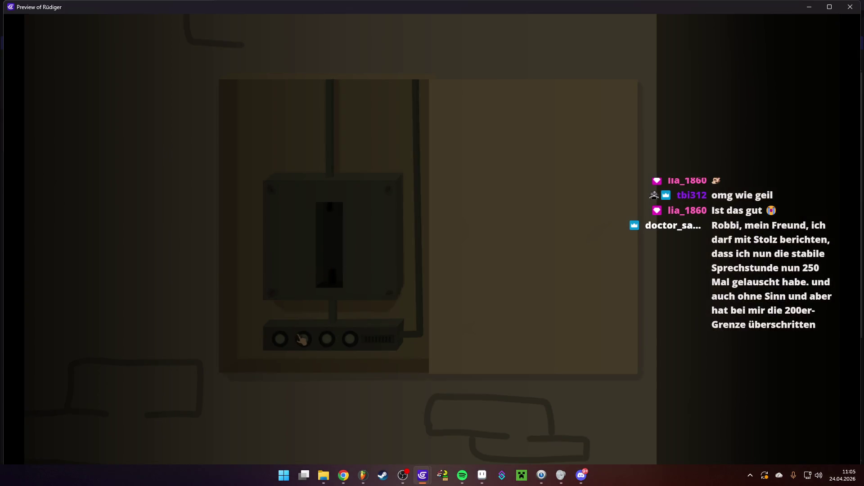
{"action": "left_click", "coordinate": [336, 318]}
{"action": "left_click", "coordinate": [280, 363]}
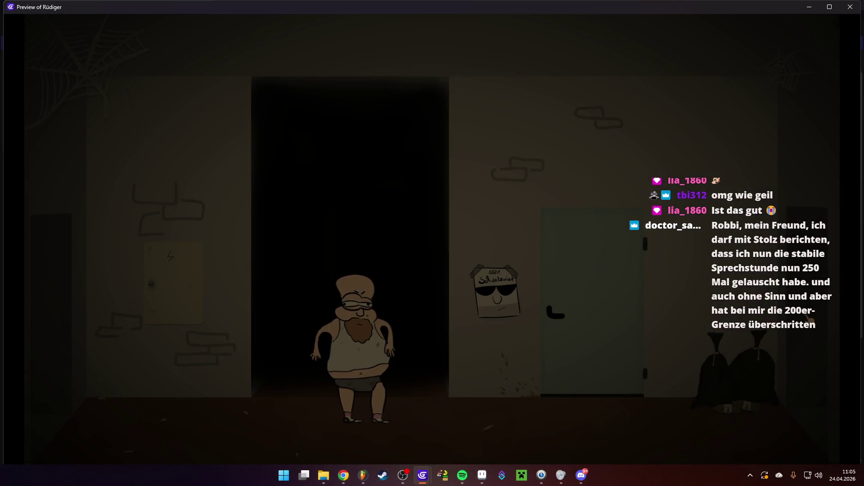
{"action": "left_click", "coordinate": [826, 357]}
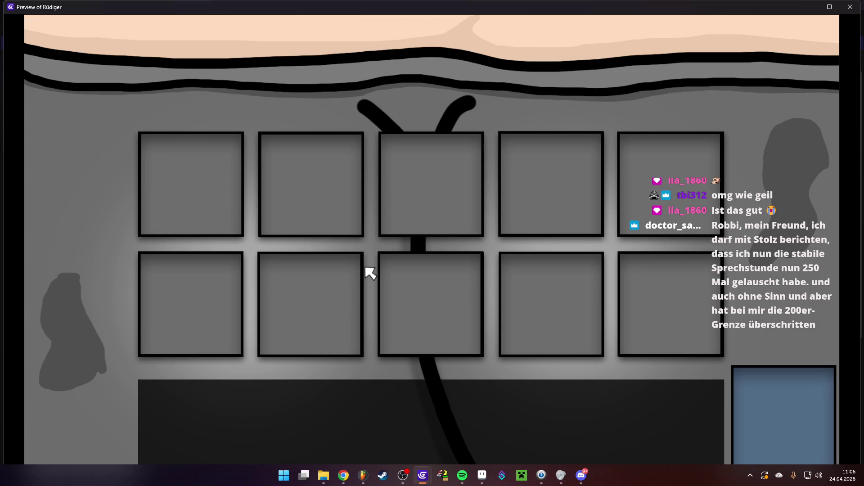
{"action": "key", "text": "e"}
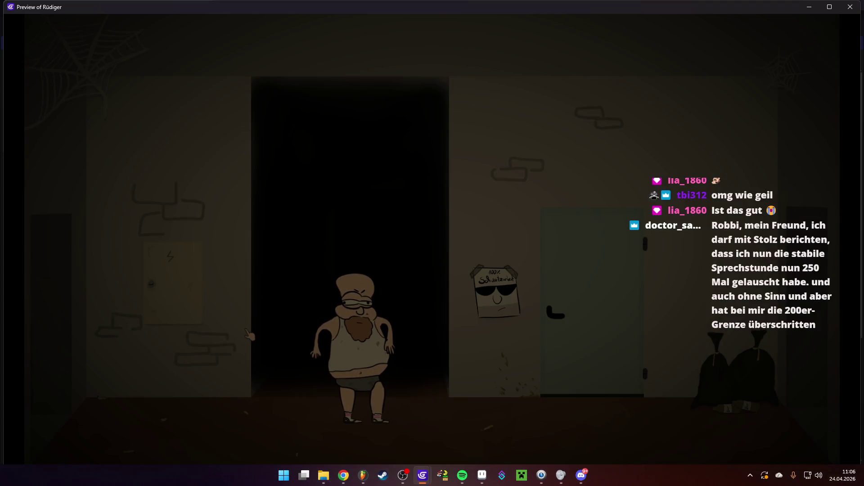
{"action": "key", "text": "e"}
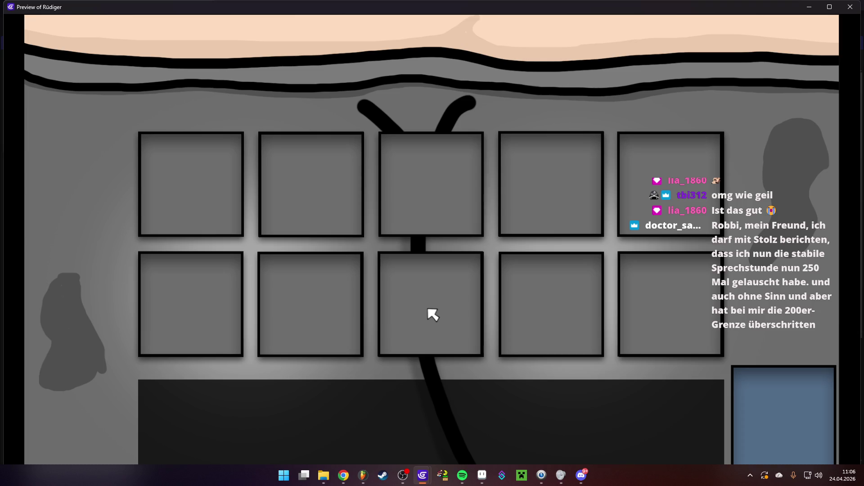
{"action": "left_click", "coordinate": [432, 314]}
- Close the preview and volume mixer, then collapse Room Interest in the Rüdiger Schlafzimmer events
{"action": "left_click", "coordinate": [857, 5]}
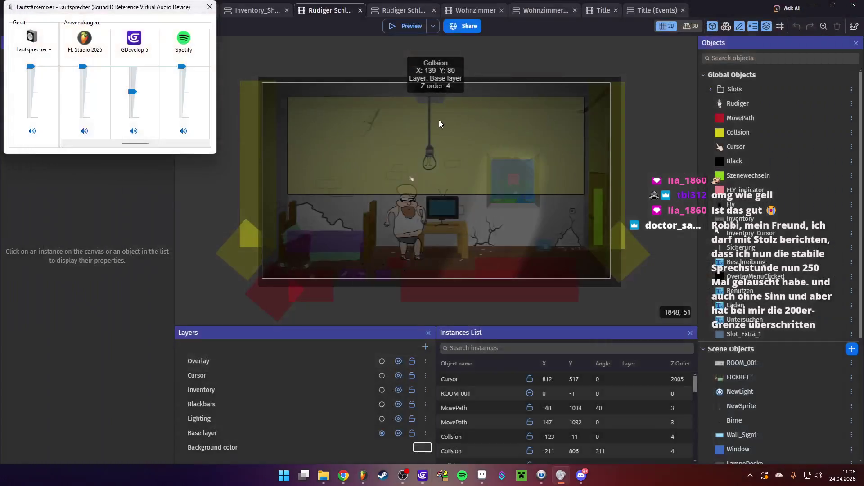
{"action": "left_click", "coordinate": [210, 8]}
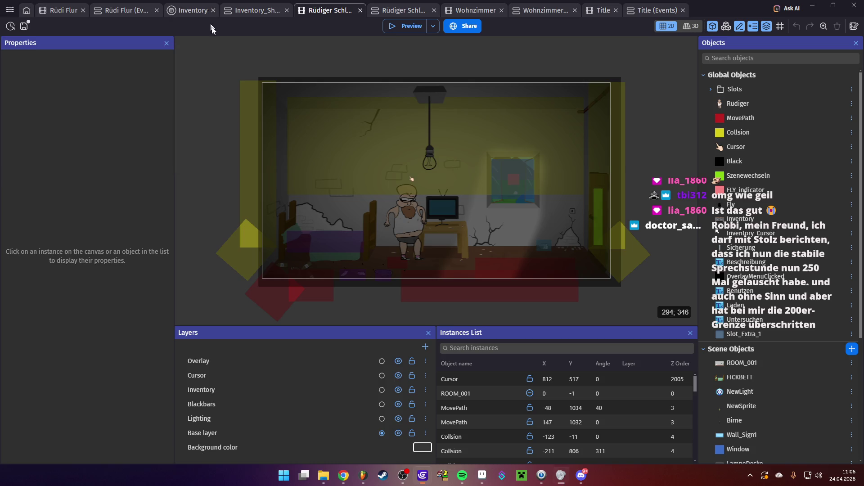
{"action": "key", "text": "ctrl+Tab"}
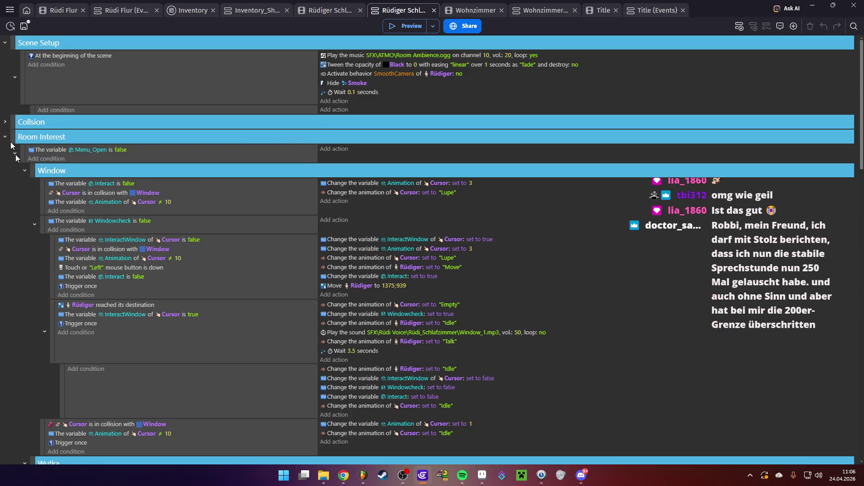
{"action": "left_click", "coordinate": [5, 137]}
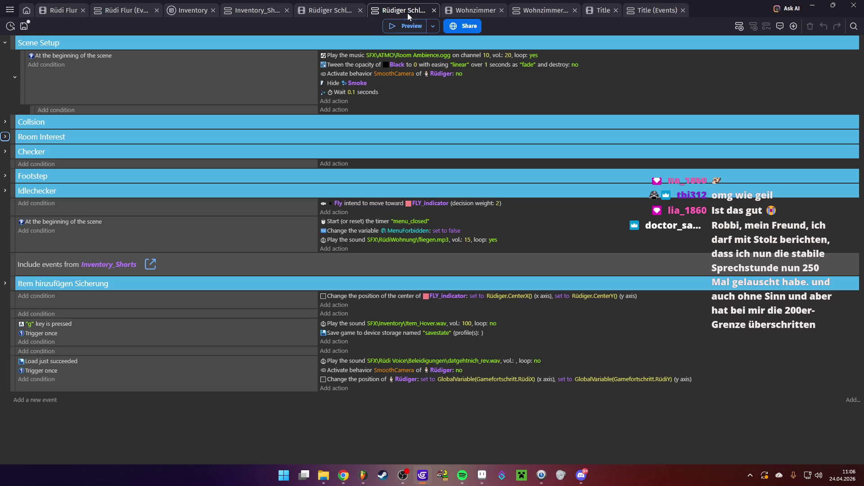
- Collapse Room Interest and Szene wechseln in the Rüdi Flur events, then return to its layout
{"action": "left_click", "coordinate": [112, 9]}
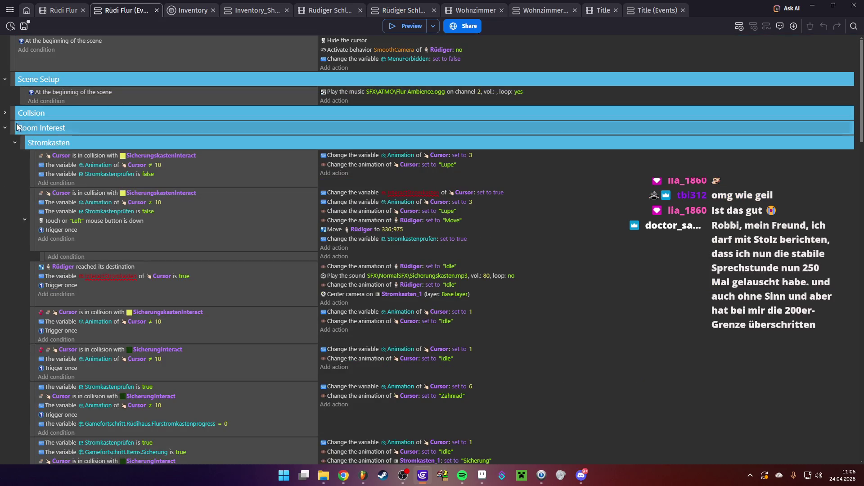
{"action": "left_click", "coordinate": [5, 129]}
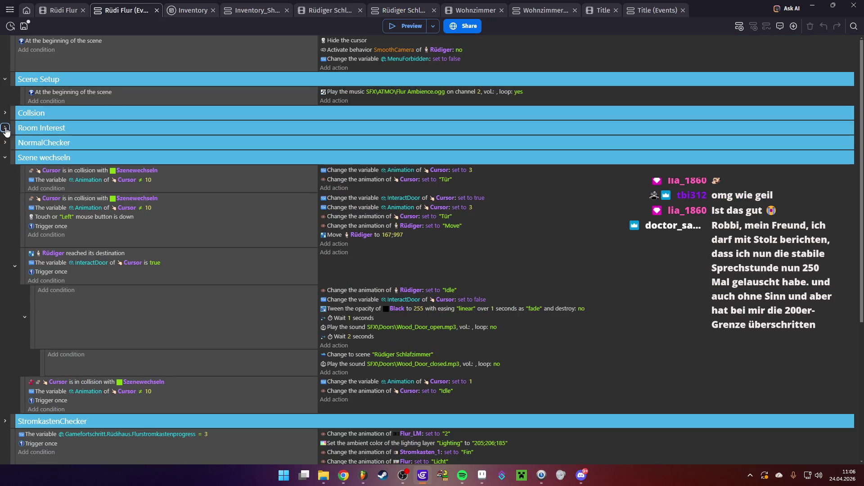
{"action": "left_click", "coordinate": [5, 158]}
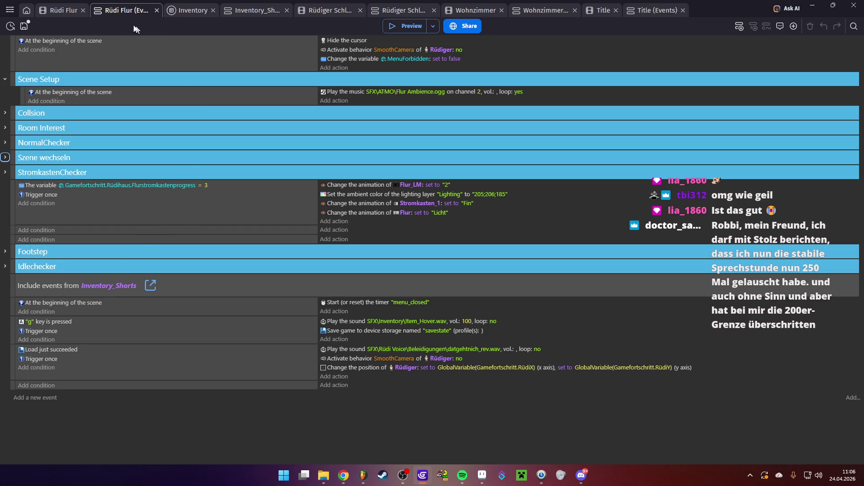
{"action": "left_click", "coordinate": [54, 14]}
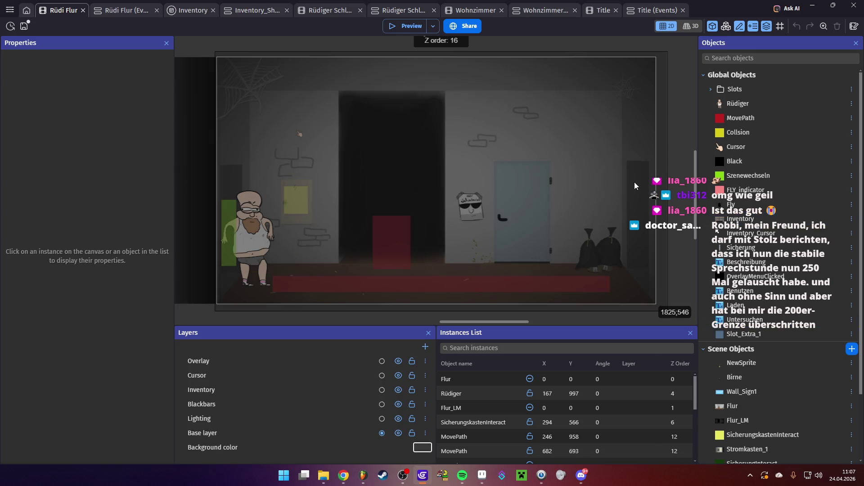
- Check the Black overlay object's settings and return to the Rüdi Flur scene layout
{"action": "double_click", "coordinate": [634, 182]}
{"action": "left_click", "coordinate": [659, 431]}
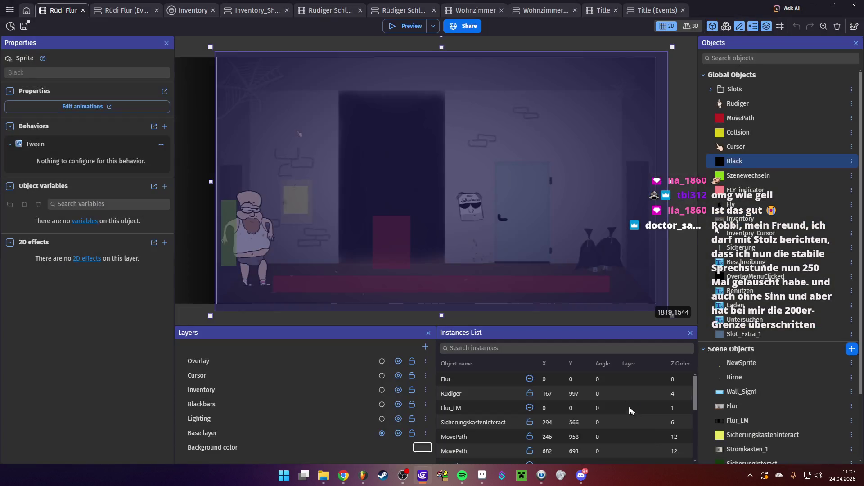
{"action": "scroll", "coordinate": [450, 232], "scroll_direction": "down", "scroll_amount": 3}
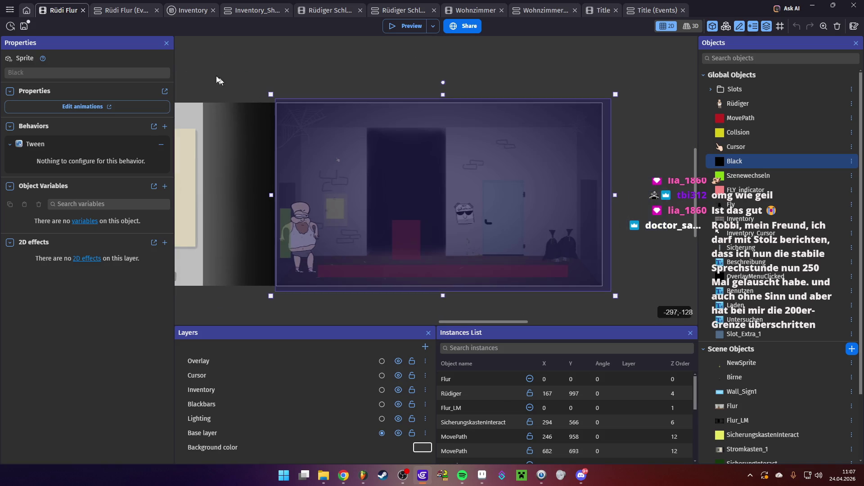
{"action": "left_click", "coordinate": [119, 11]}
{"action": "left_click", "coordinate": [68, 10]}
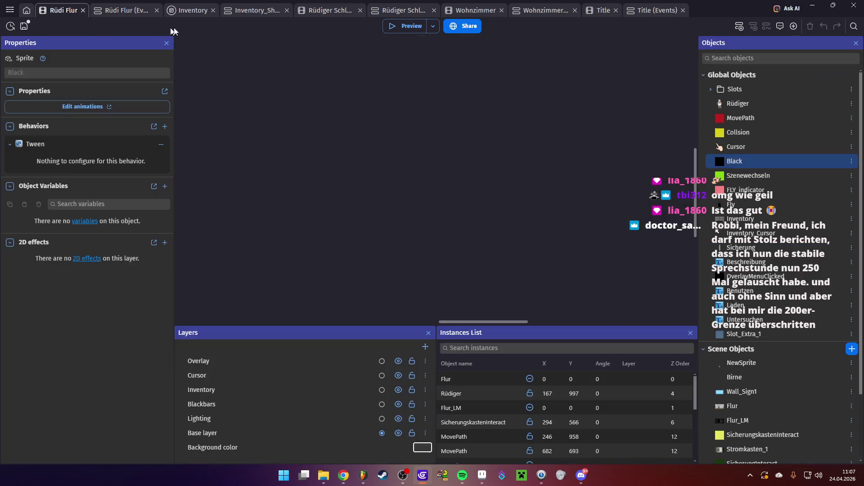
- Open the Wohnzimmer scene, zoom in, and launch a game preview
{"action": "left_click", "coordinate": [477, 10]}
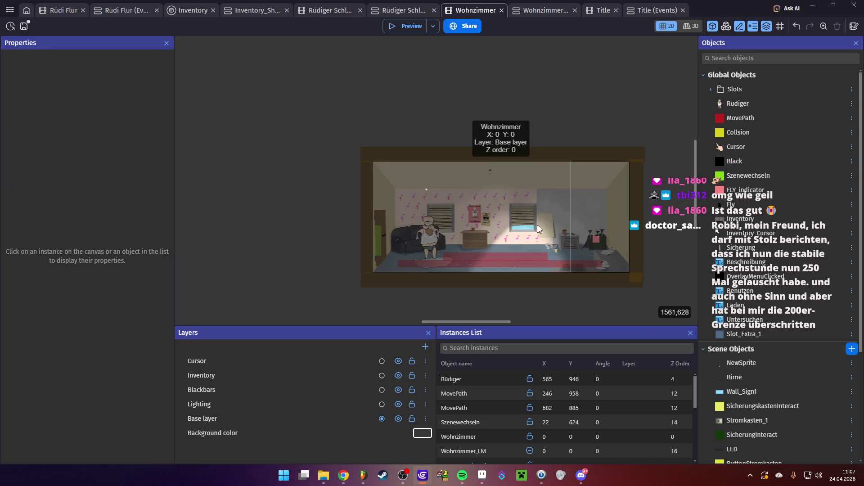
{"action": "scroll", "coordinate": [595, 236], "scroll_direction": "up", "scroll_amount": 5}
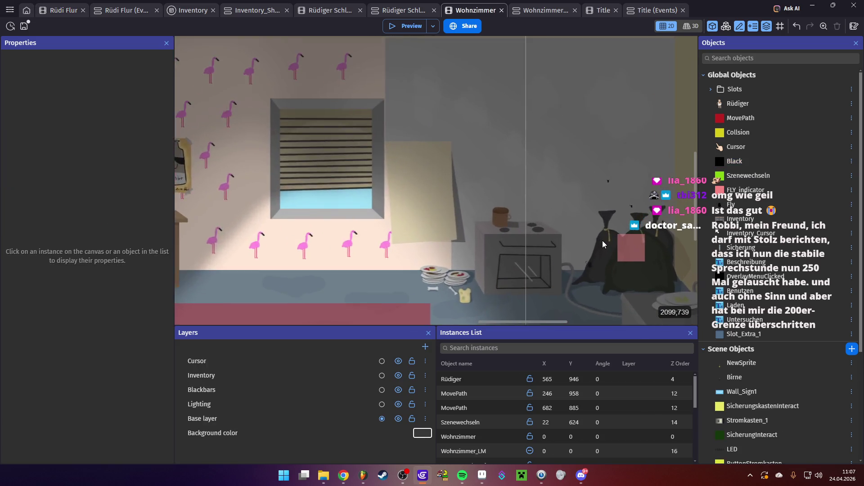
{"action": "left_click", "coordinate": [408, 26]}
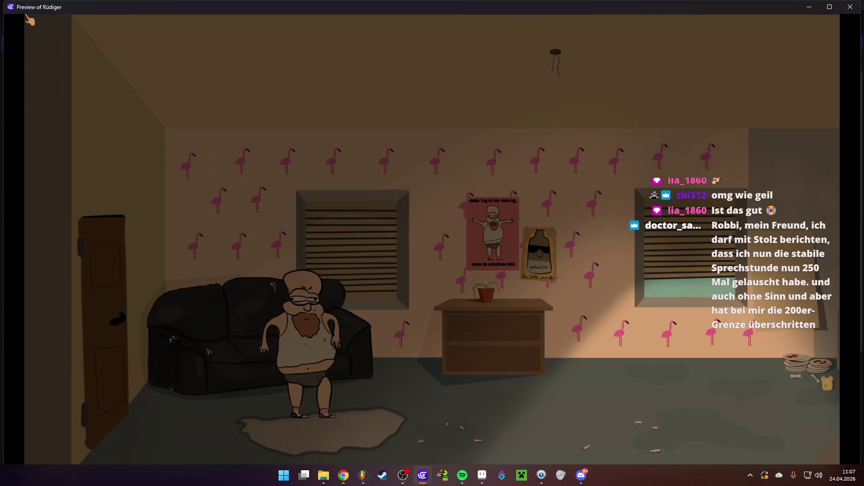
- Walk Rüdiger around the living room between stove, plates, rug and couch, then close the preview
{"action": "key", "text": "Right"}
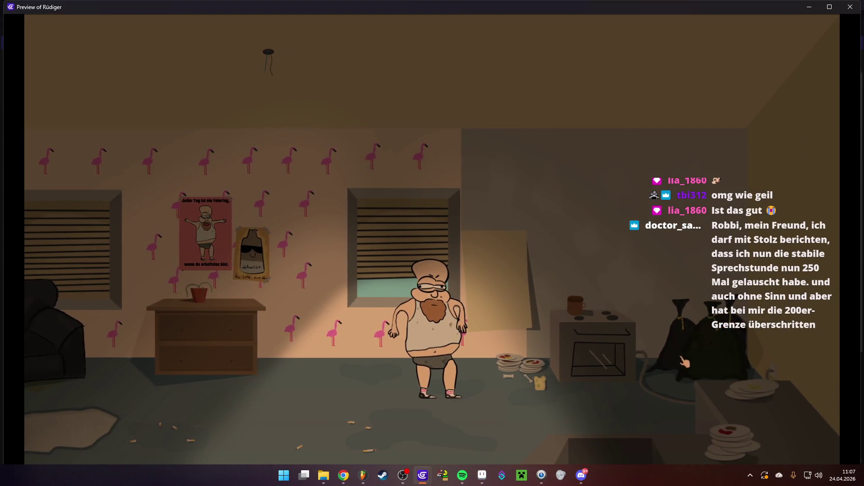
{"action": "left_click", "coordinate": [511, 430]}
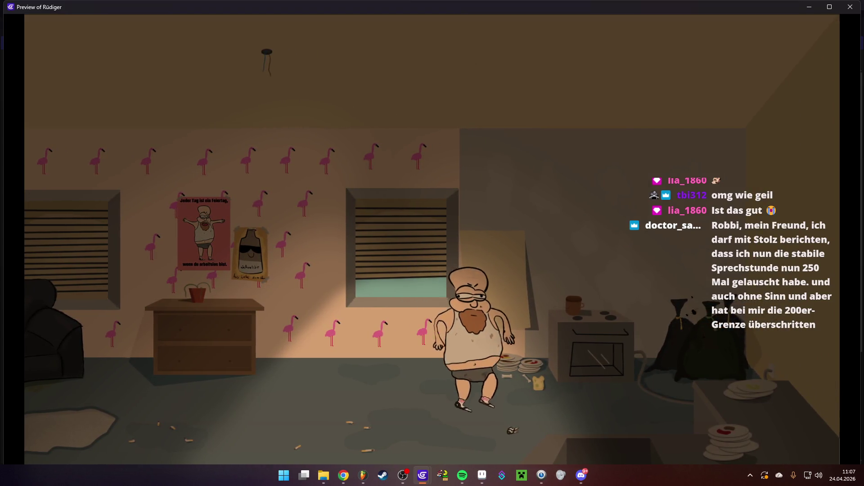
{"action": "left_click", "coordinate": [757, 382]}
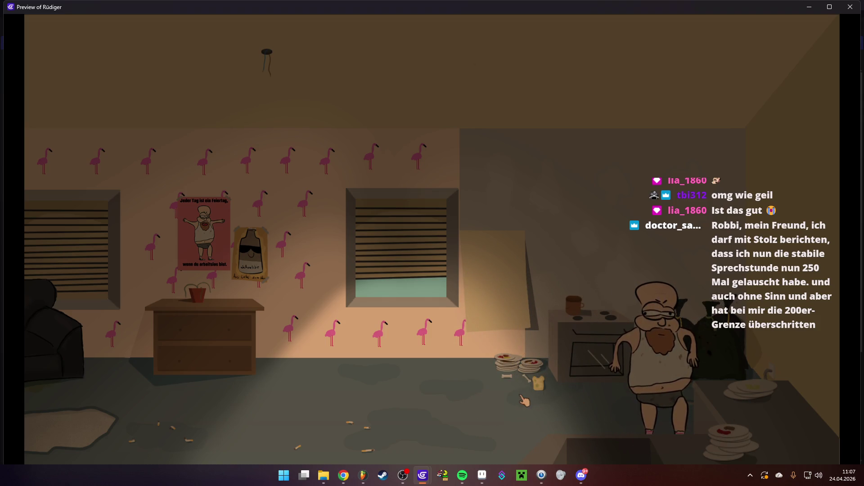
{"action": "left_click", "coordinate": [409, 417]}
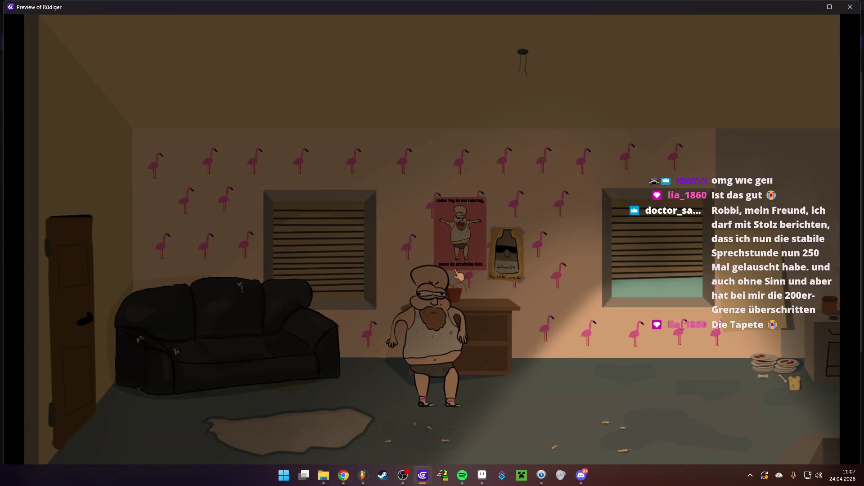
{"action": "left_click", "coordinate": [369, 409]}
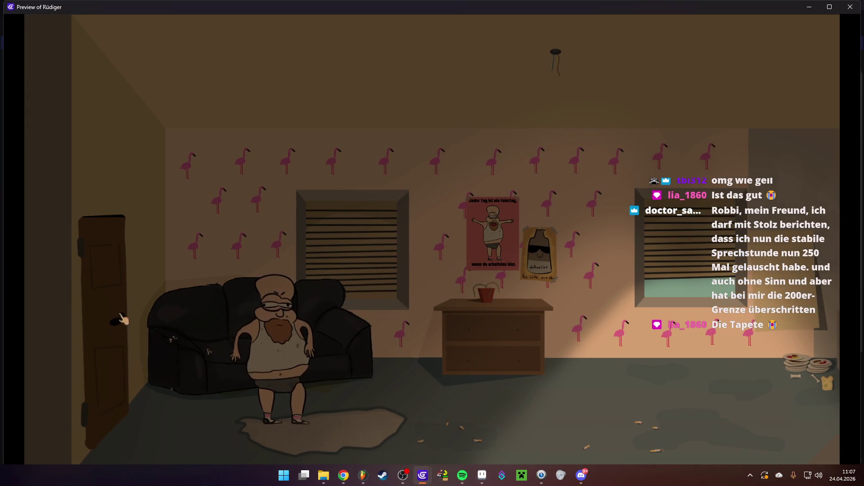
{"action": "left_click", "coordinate": [589, 425]}
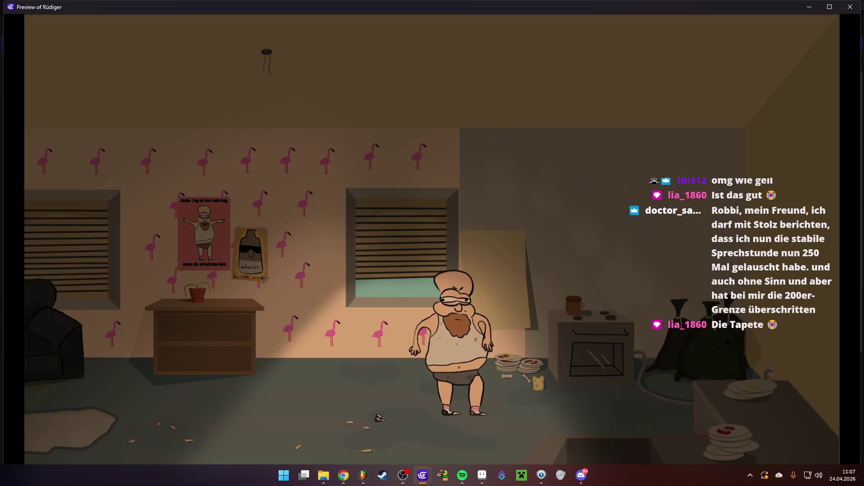
{"action": "left_click", "coordinate": [358, 418]}
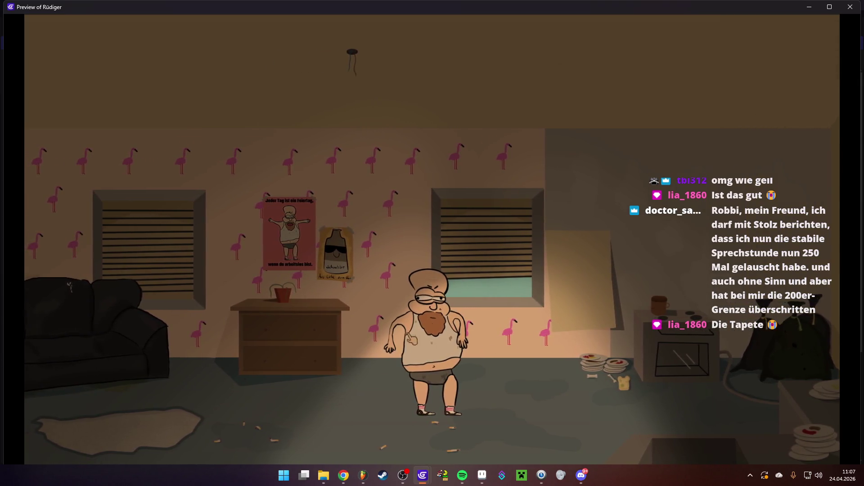
{"action": "left_click", "coordinate": [353, 171]}
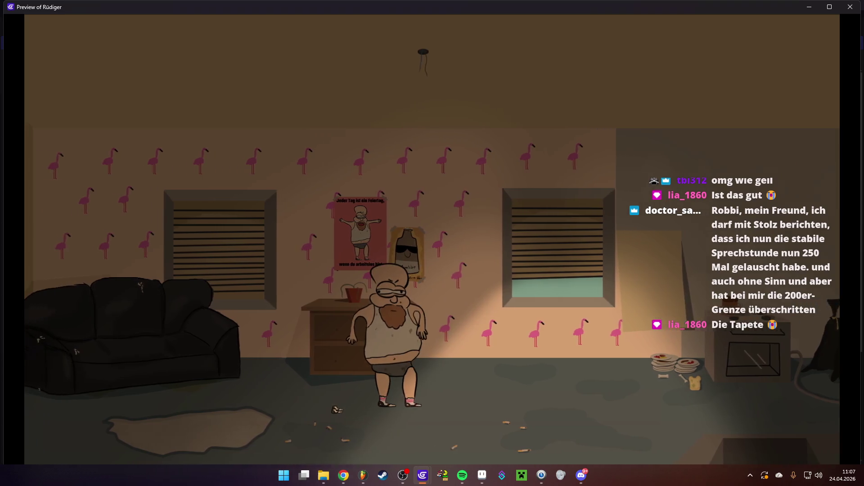
{"action": "left_click", "coordinate": [645, 405]}
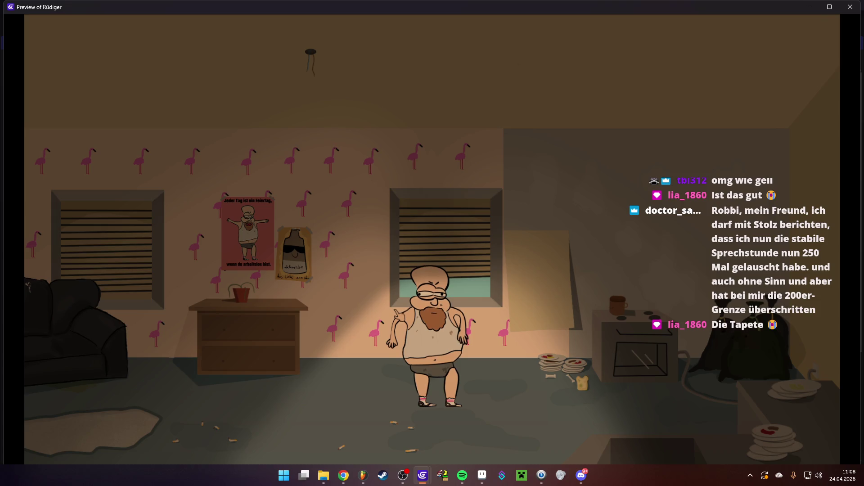
{"action": "left_click", "coordinate": [189, 425]}
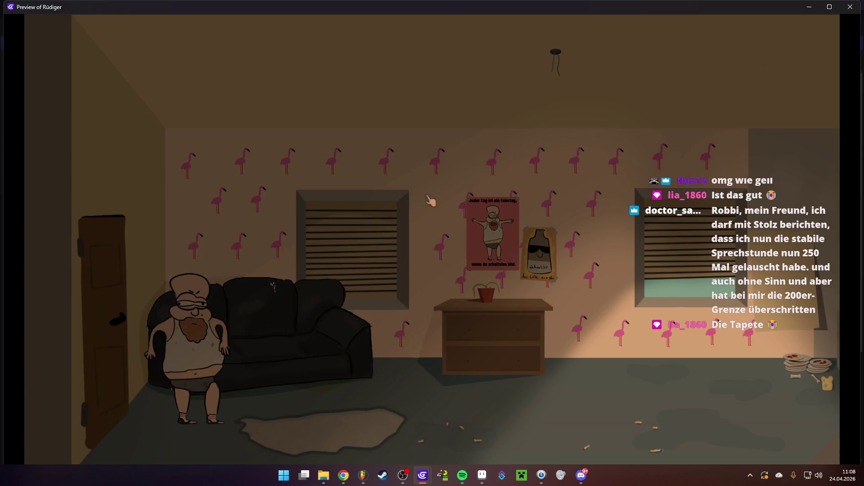
{"action": "left_click", "coordinate": [851, 7]}
- Save the Rüdiger project and pan the canvas to show Rüdiger's nose and mouth
{"action": "scroll", "coordinate": [524, 178], "scroll_direction": "down", "scroll_amount": 5}
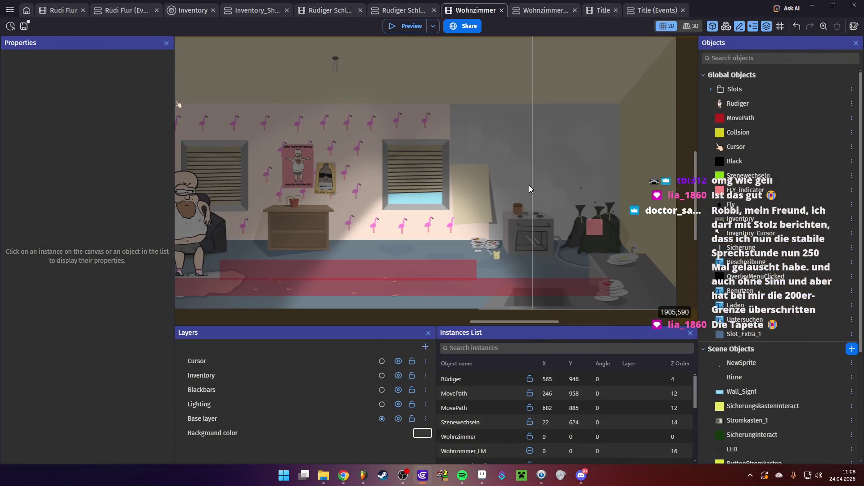
{"action": "left_click", "coordinate": [23, 25]}
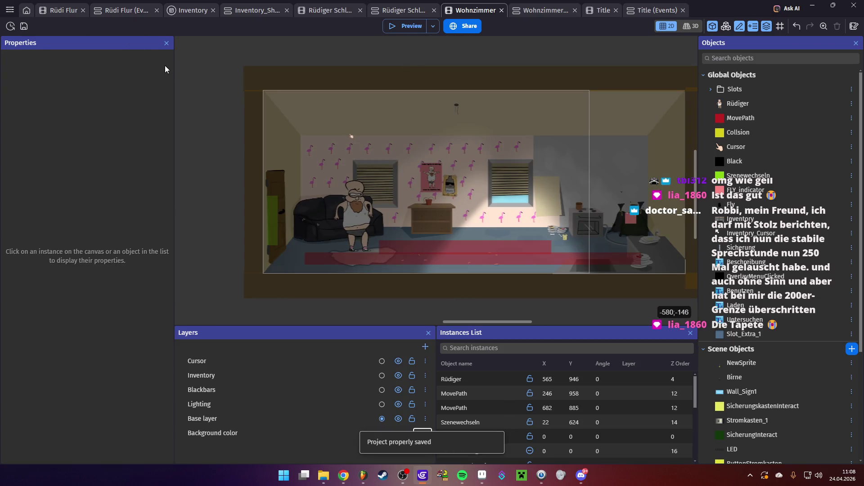
{"action": "scroll", "coordinate": [441, 140], "scroll_direction": "up", "scroll_amount": 3}
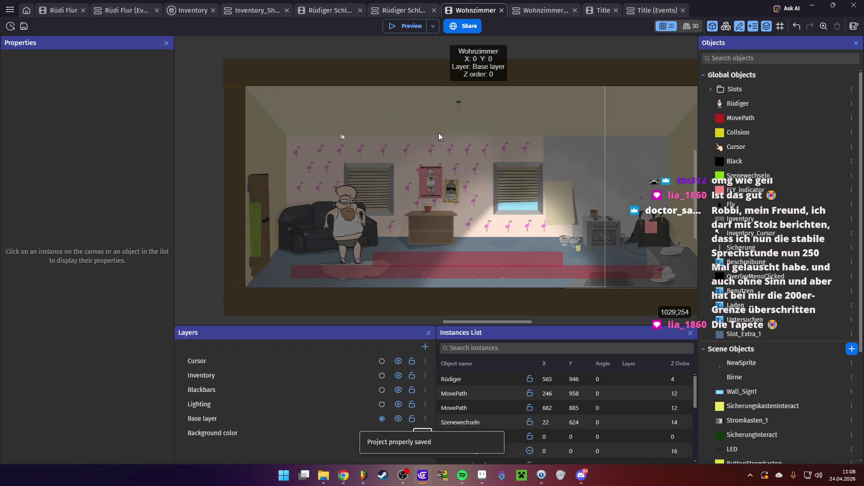
{"action": "scroll", "coordinate": [300, 117], "scroll_direction": "up", "scroll_amount": 5}
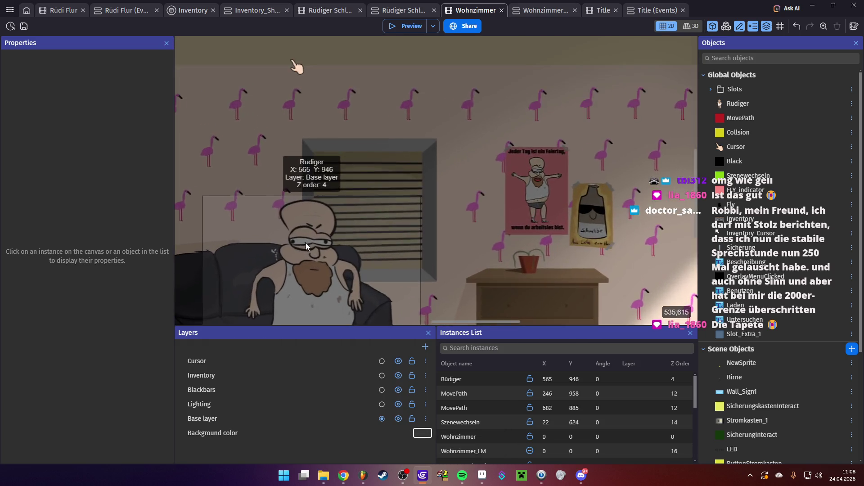
{"action": "scroll", "coordinate": [299, 250], "scroll_direction": "up", "scroll_amount": 8}
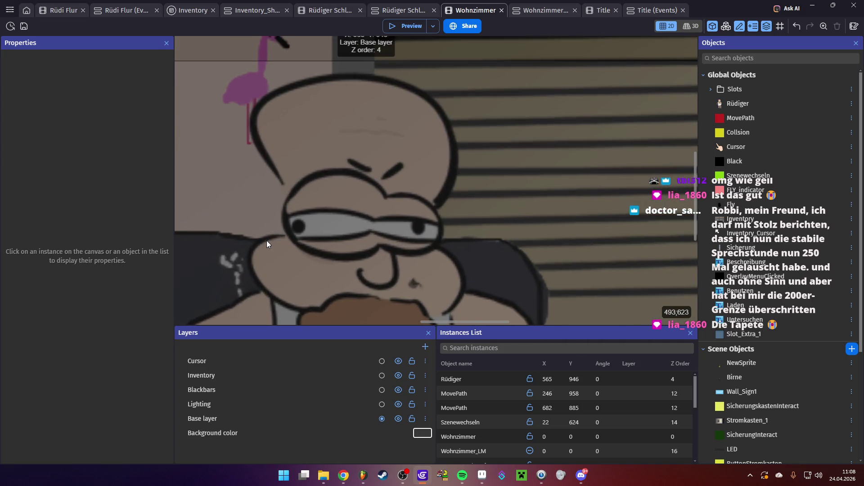
{"action": "scroll", "coordinate": [267, 244], "scroll_direction": "up", "scroll_amount": 3}
{"action": "mouse_move", "coordinate": [467, 253]}
{"action": "left_mouse_down"}
{"action": "mouse_move", "coordinate": [436, 168]}
{"action": "mouse_move", "coordinate": [382, 81]}
{"action": "left_mouse_up"}
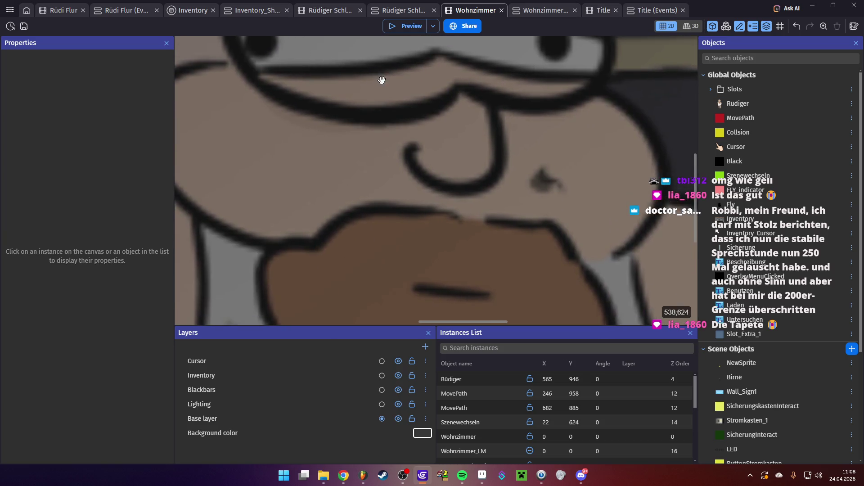
{"action": "scroll", "coordinate": [406, 151], "scroll_direction": "down", "scroll_amount": 6}
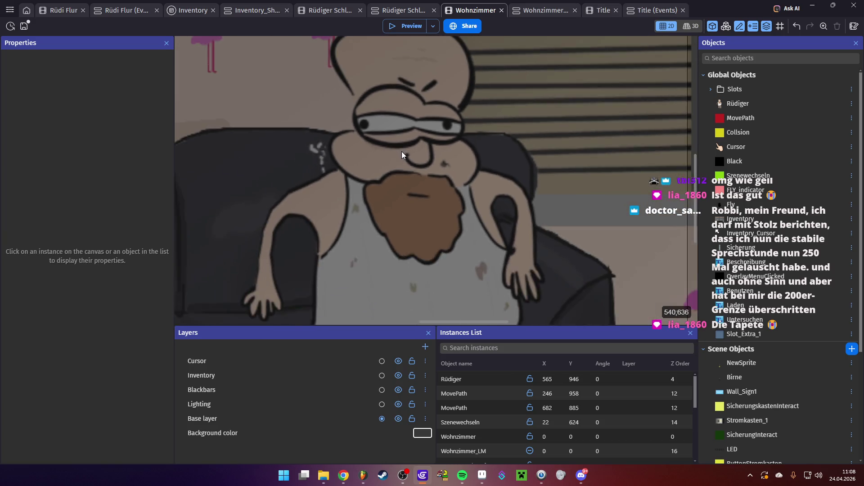
{"action": "scroll", "coordinate": [402, 156], "scroll_direction": "down", "scroll_amount": 5}
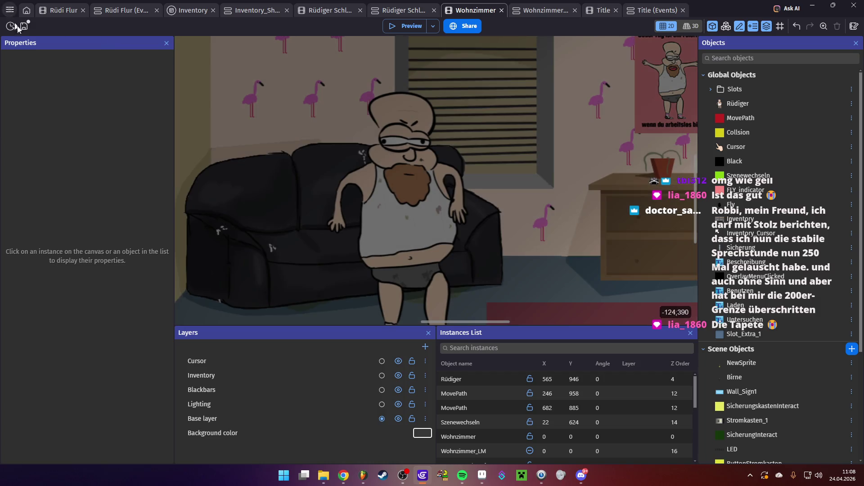
- Open Zelda Echos of the Blade.json from recent projects and pan to its tilemap
{"action": "left_click", "coordinate": [10, 9]}
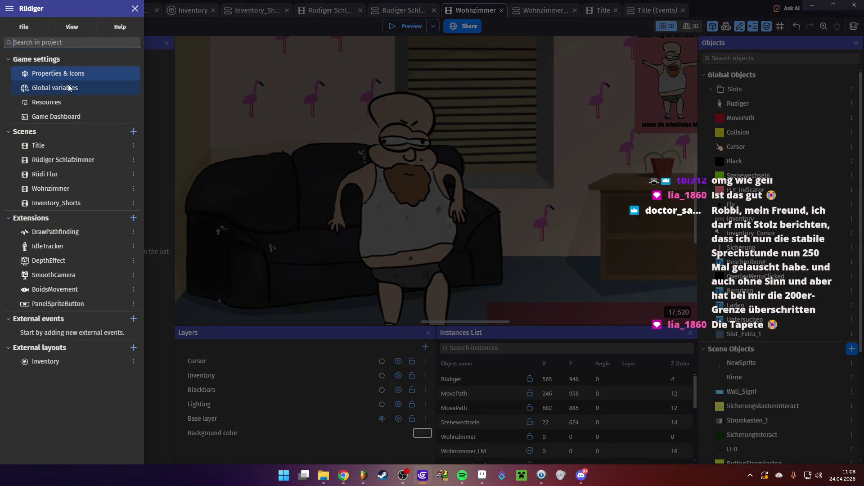
{"action": "left_click", "coordinate": [24, 26]}
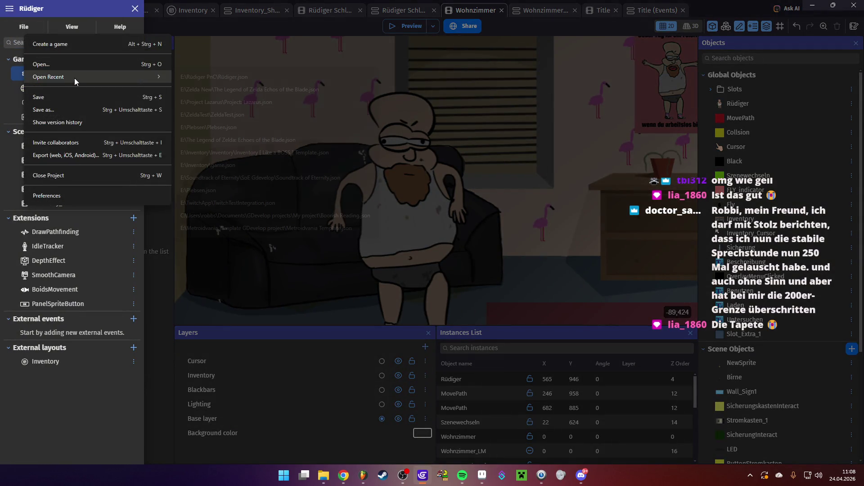
{"action": "mouse_move", "coordinate": [72, 77]}
{"action": "left_click", "coordinate": [288, 91]}
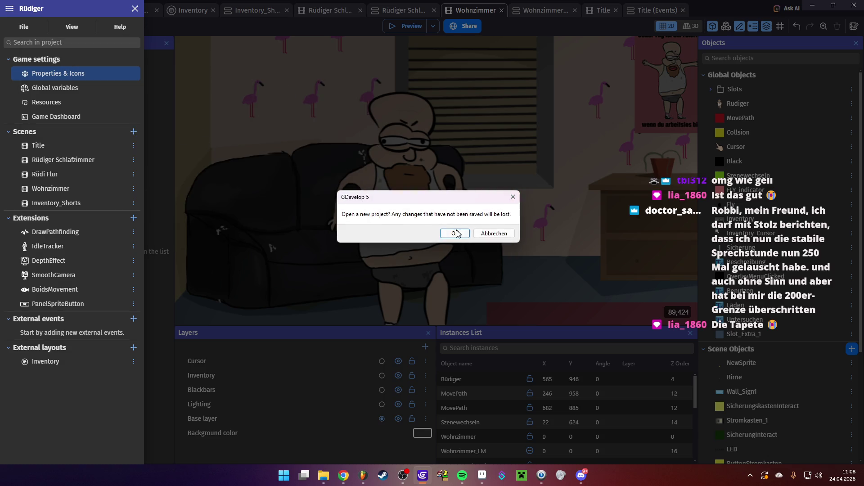
{"action": "left_click", "coordinate": [454, 236]}
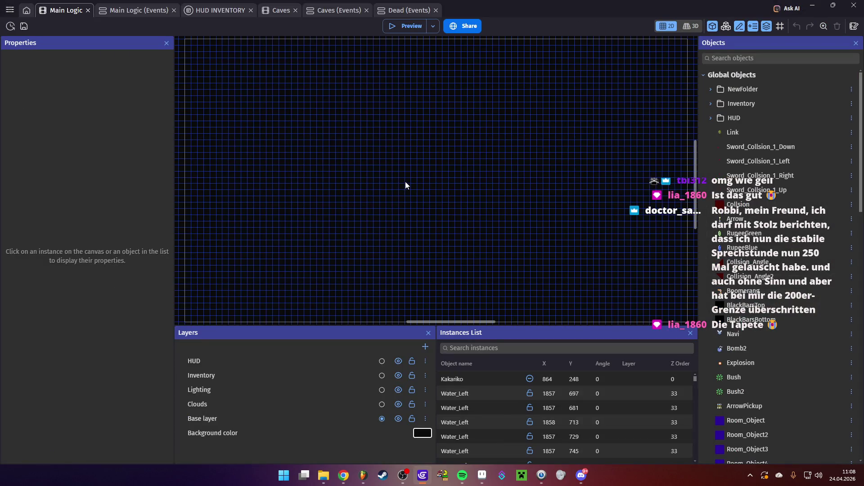
{"action": "scroll", "coordinate": [407, 185], "scroll_direction": "down", "scroll_amount": 5}
{"action": "mouse_move", "coordinate": [548, 246]}
{"action": "left_mouse_down"}
{"action": "mouse_move", "coordinate": [393, 165]}
{"action": "mouse_move", "coordinate": [233, 213]}
{"action": "left_mouse_up"}
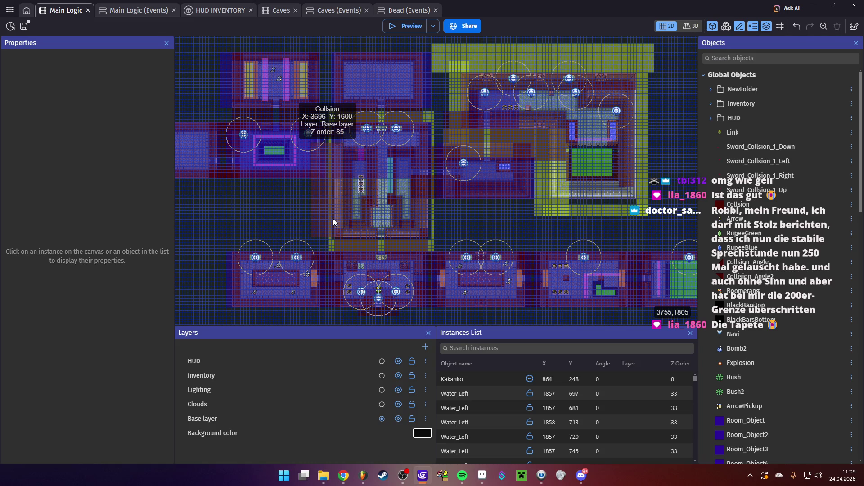
- Centre the Main Logic rooms, save the Zelda project, and zoom out
{"action": "mouse_move", "coordinate": [484, 223]}
{"action": "left_mouse_down"}
{"action": "mouse_move", "coordinate": [361, 196]}
{"action": "mouse_move", "coordinate": [479, 209]}
{"action": "left_mouse_up"}
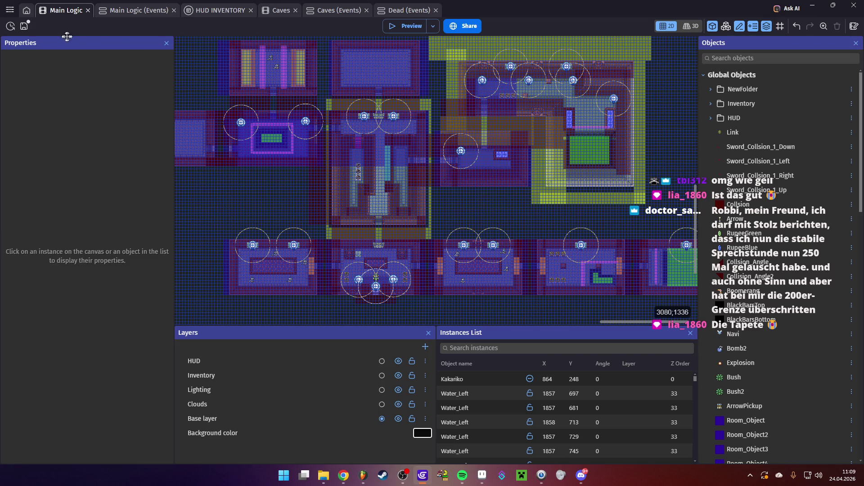
{"action": "left_click", "coordinate": [26, 30]}
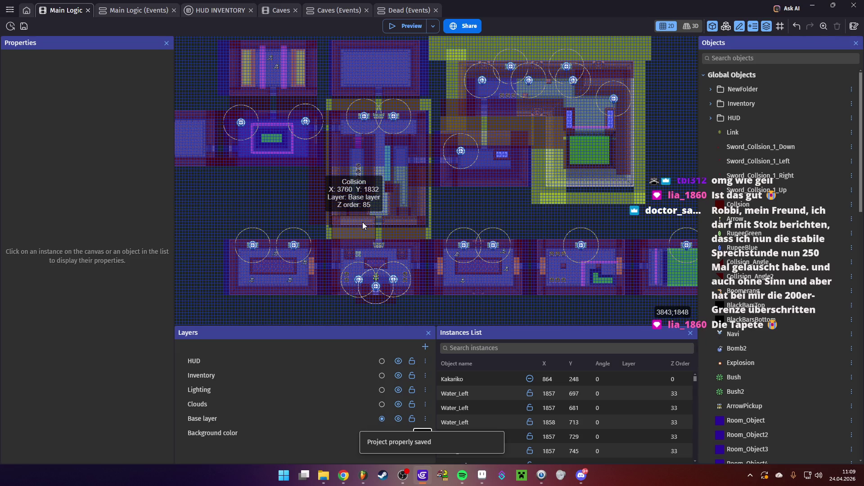
{"action": "scroll", "coordinate": [363, 223], "scroll_direction": "down", "scroll_amount": 1}
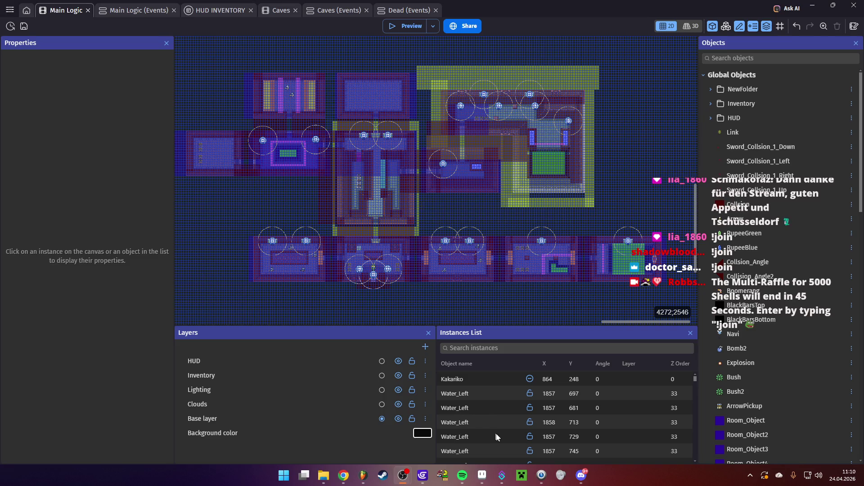
{"action": "mouse_move", "coordinate": [502, 475]}
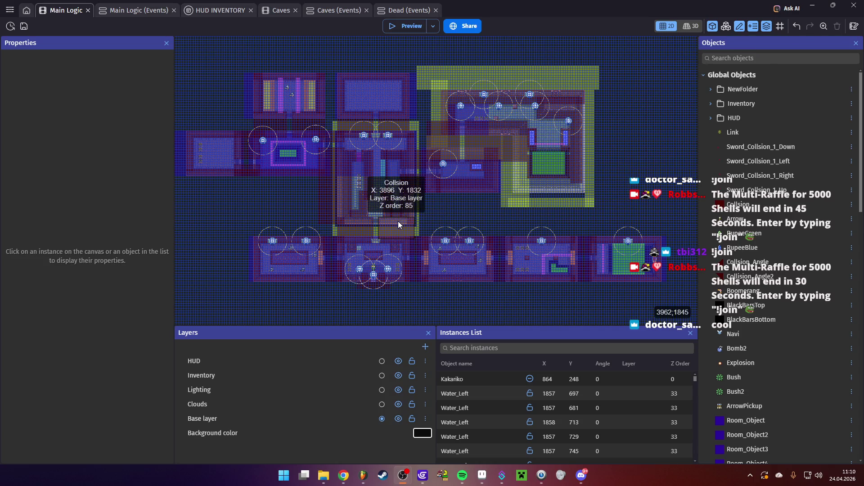
- Open E:\Plebsen\Plebsen.json from the recent projects list
{"action": "left_click", "coordinate": [9, 10]}
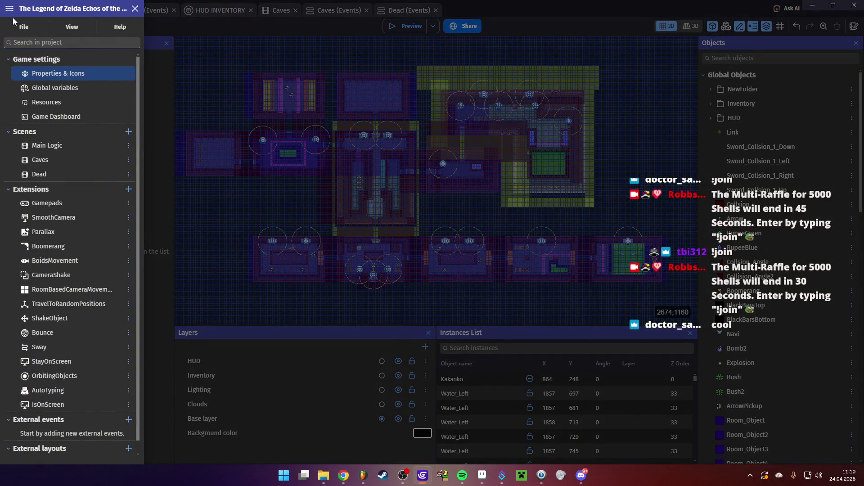
{"action": "left_click", "coordinate": [28, 29]}
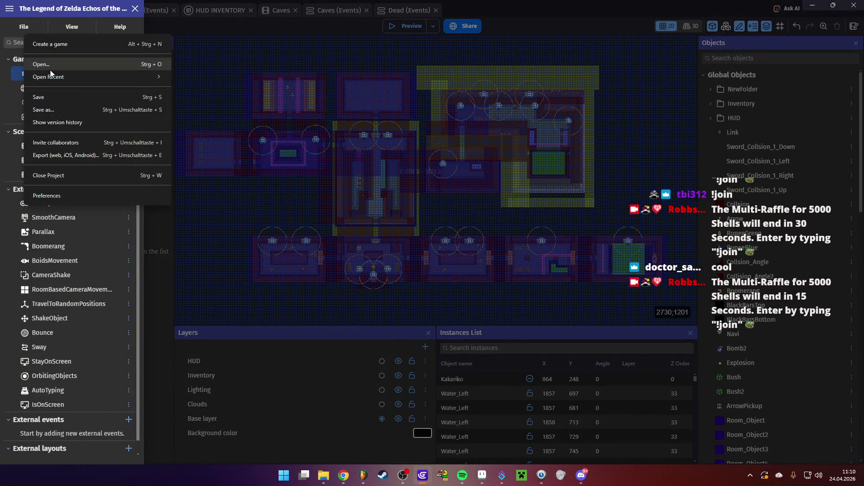
{"action": "mouse_move", "coordinate": [56, 80]}
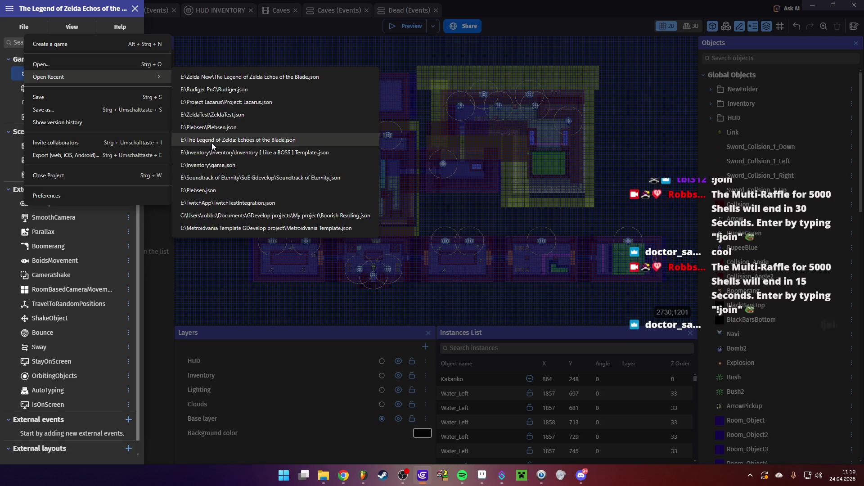
{"action": "left_click", "coordinate": [233, 127]}
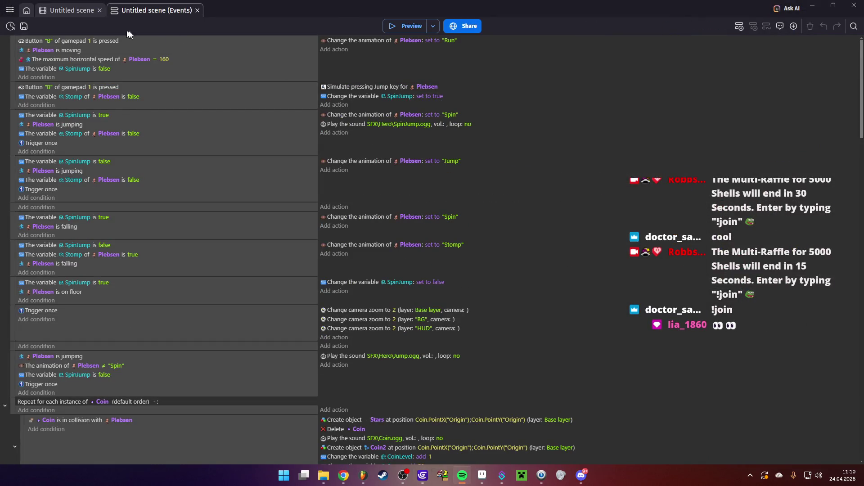
{"action": "left_click", "coordinate": [386, 27]}
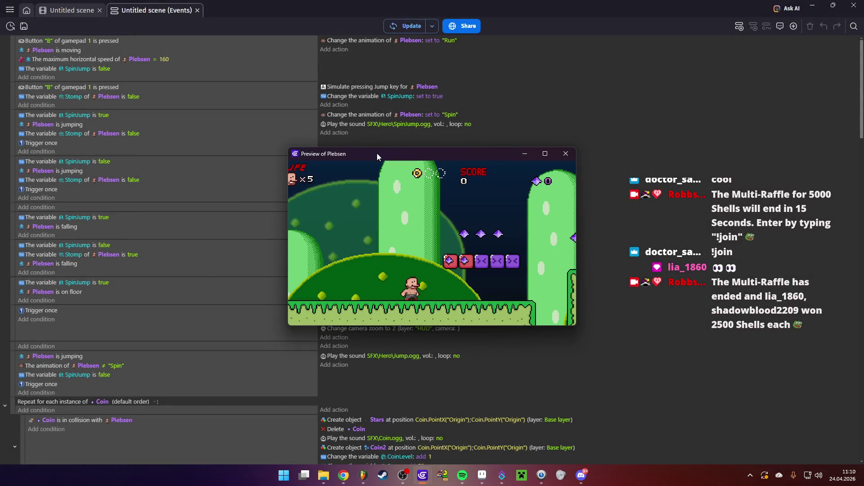
{"action": "double_click", "coordinate": [377, 153]}
{"action": "key", "text": "Left"}
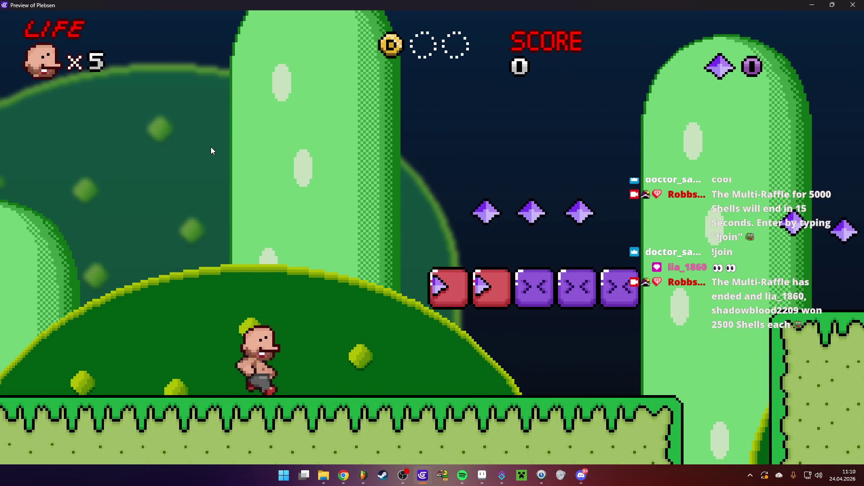
{"action": "key", "text": "Right"}
{"action": "key", "text": "space"}
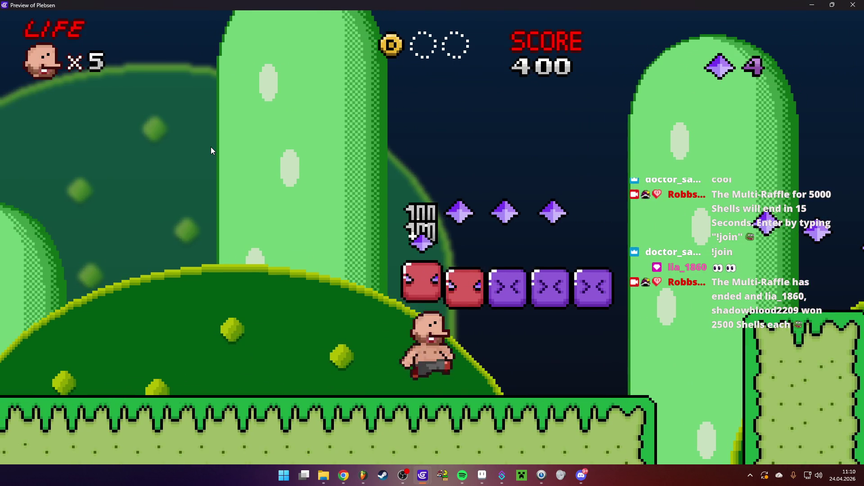
{"action": "key", "text": "space"}
{"action": "key", "text": "space"}
{"action": "key", "text": "space"}
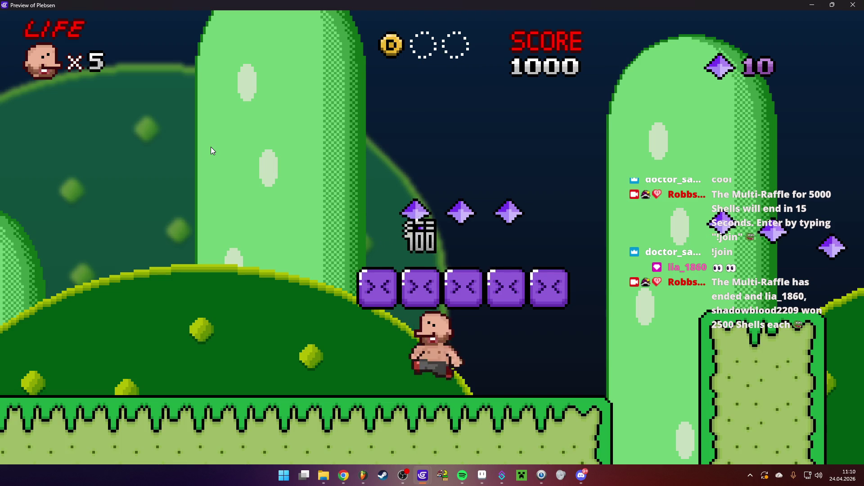
{"action": "key", "text": "space"}
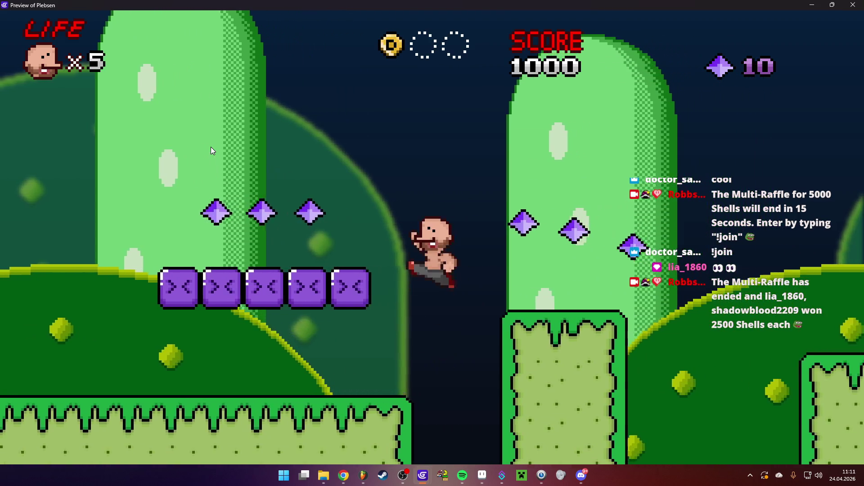
{"action": "key", "text": "space"}
{"action": "key", "text": "space"}
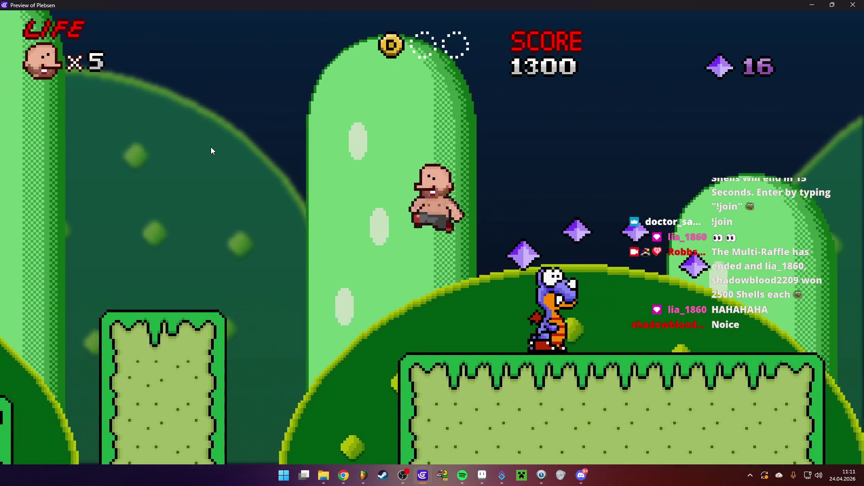
{"action": "key", "text": "Right"}
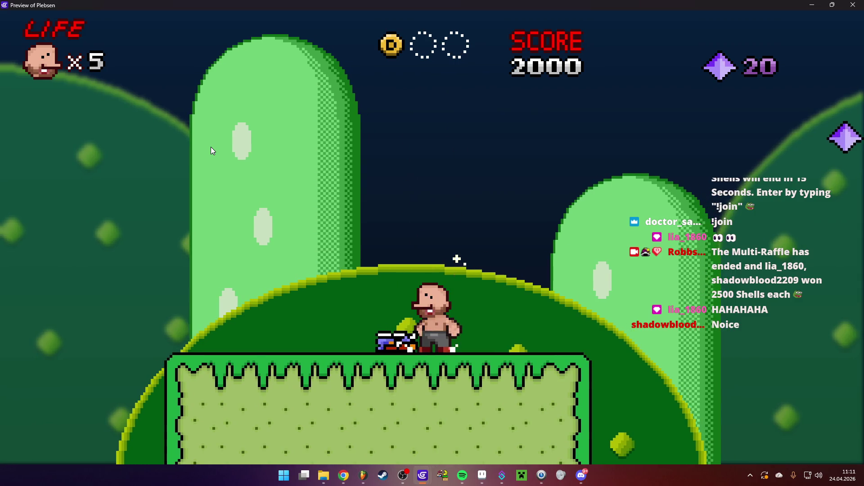
{"action": "key", "text": "Left"}
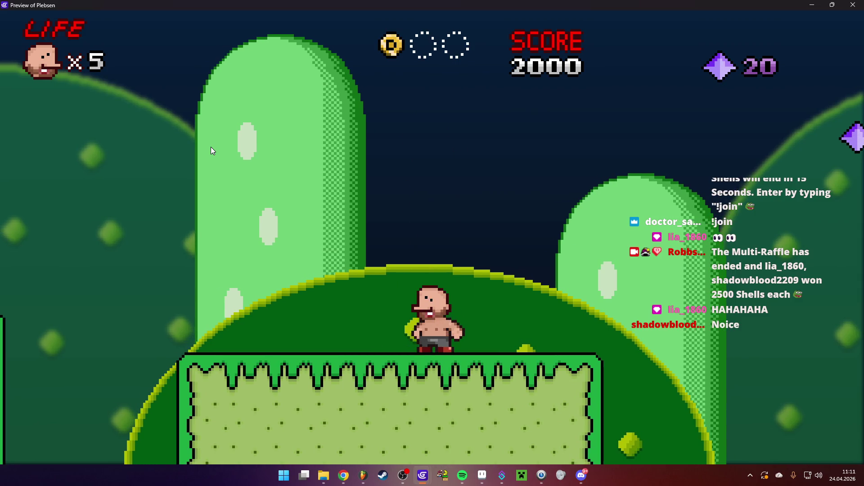
{"action": "key", "text": "Right"}
{"action": "key", "text": "space"}
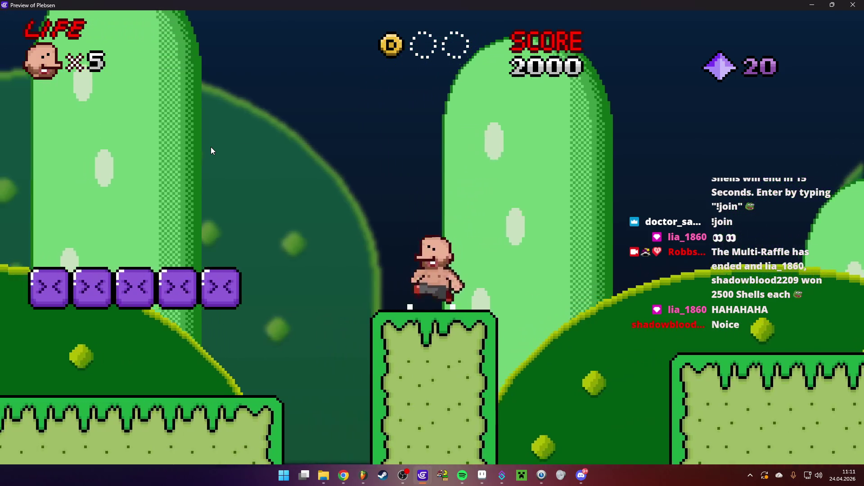
{"action": "key", "text": "Left"}
{"action": "key", "text": "space"}
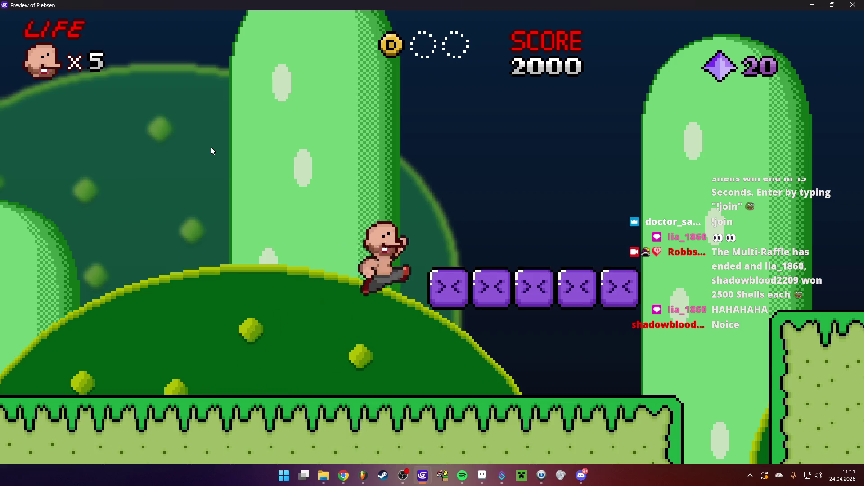
{"action": "key", "text": "Right"}
{"action": "key", "text": "space"}
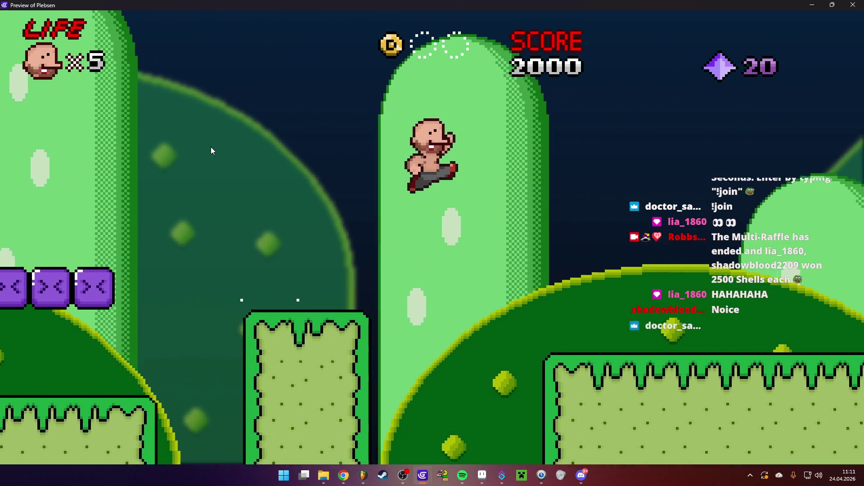
{"action": "key", "text": "Right"}
{"action": "key", "text": "space"}
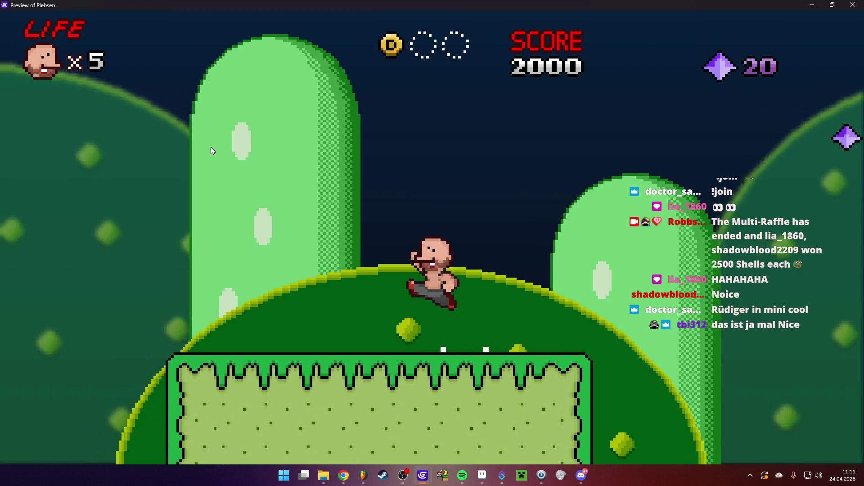
{"action": "key", "text": "Right"}
{"action": "key", "text": "space"}
{"action": "key", "text": "Right"}
{"action": "key", "text": "space"}
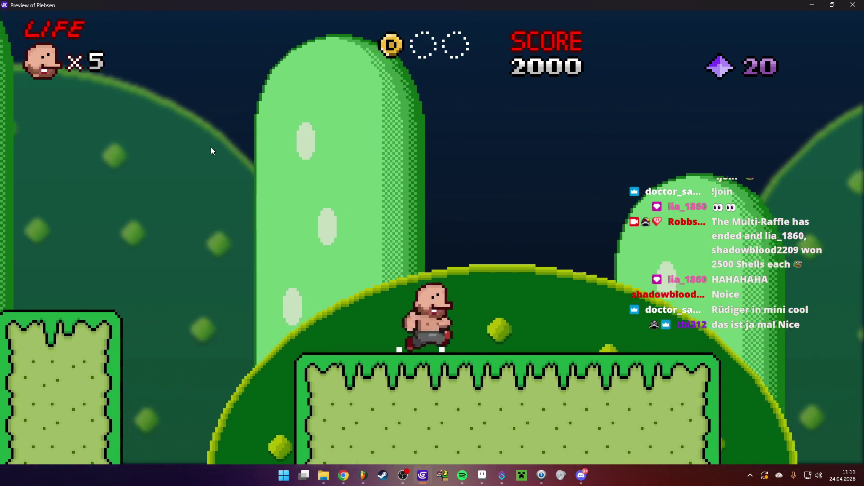
{"action": "key", "text": "Right"}
{"action": "key", "text": "space"}
{"action": "key", "text": "Right"}
{"action": "key", "text": "space"}
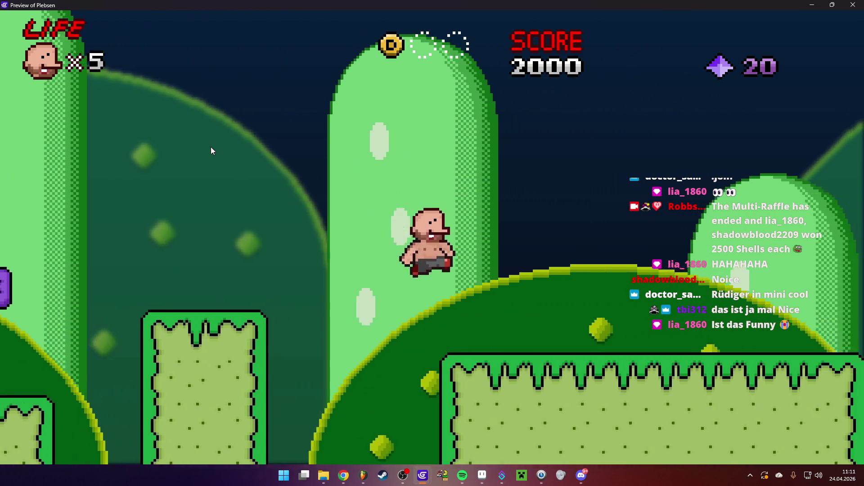
{"action": "key", "text": "Right"}
{"action": "key", "text": "space"}
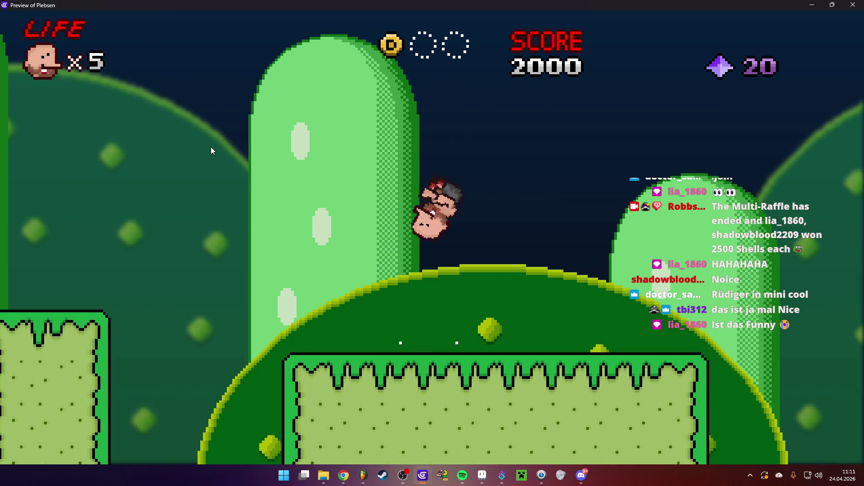
{"action": "key", "text": "Left"}
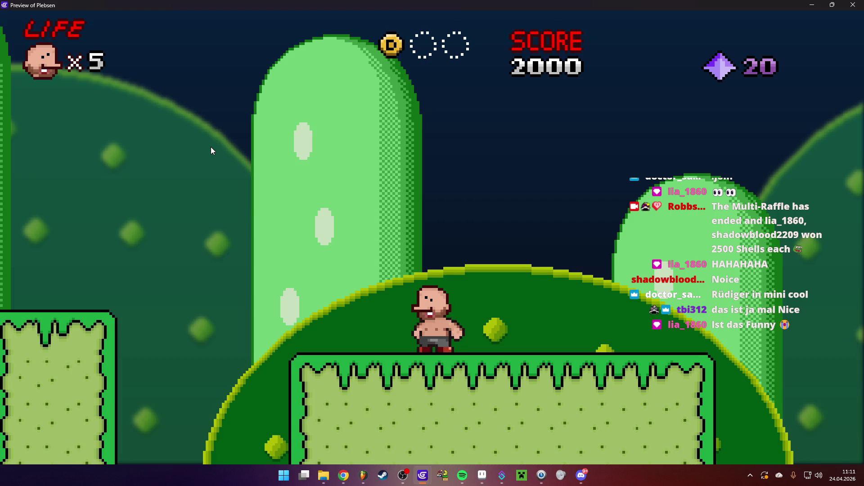
{"action": "key", "text": "Left"}
{"action": "key", "text": "space"}
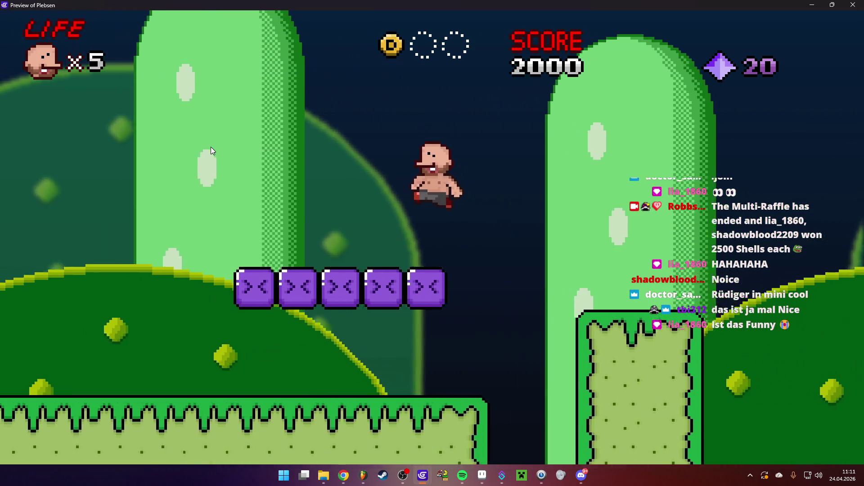
{"action": "key", "text": "Right"}
{"action": "key", "text": "space"}
{"action": "key", "text": "Right"}
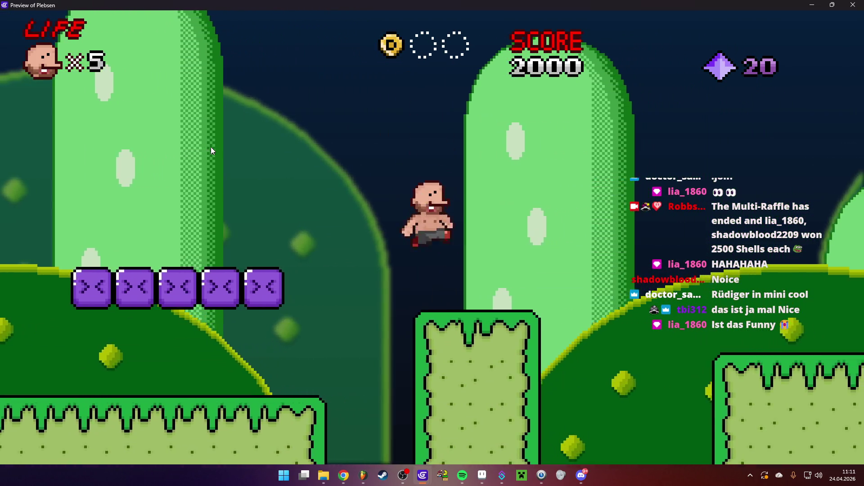
{"action": "key", "text": "Left"}
{"action": "key", "text": "space"}
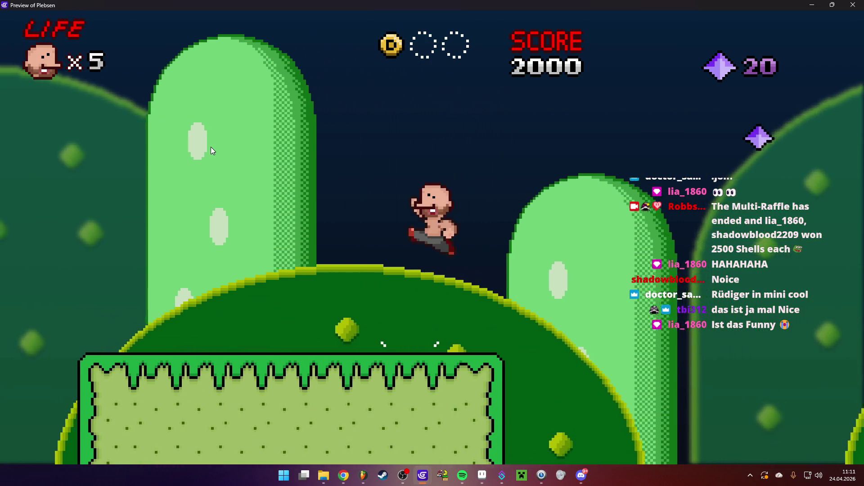
{"action": "key", "text": "space"}
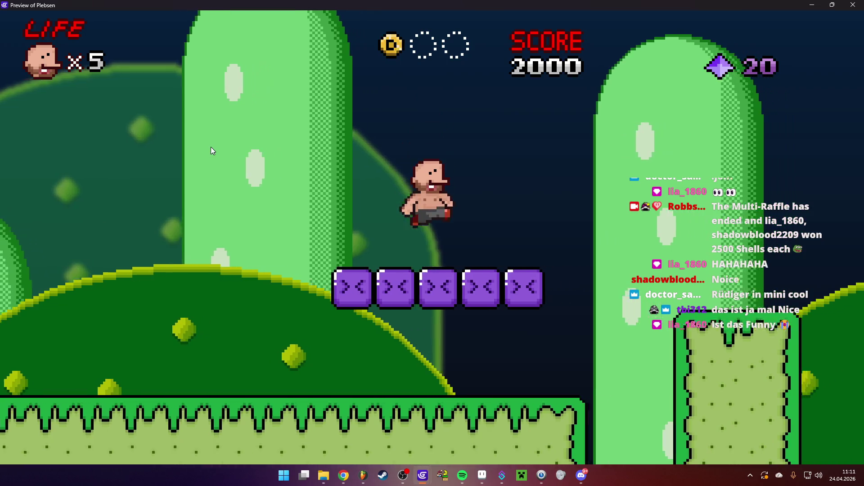
{"action": "key", "text": "Right"}
{"action": "key", "text": "Right"}
{"action": "key", "text": "space"}
{"action": "key", "text": "space"}
{"action": "key", "text": "Left"}
{"action": "key", "text": "space"}
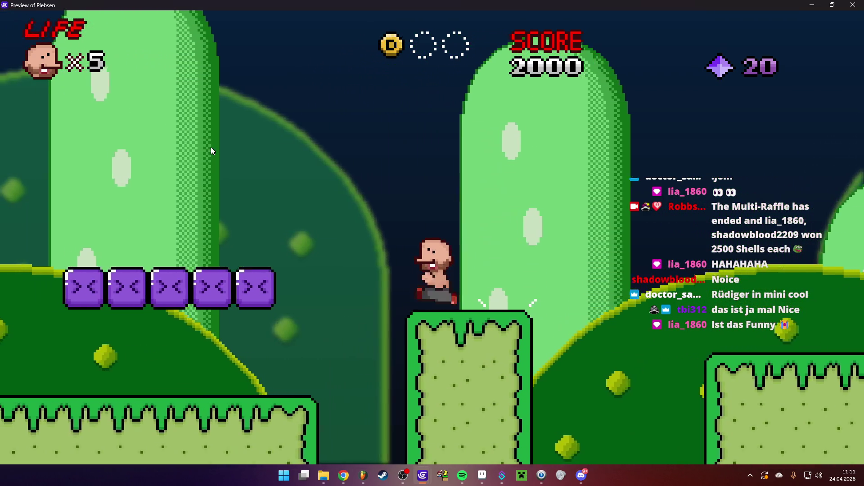
{"action": "key", "text": "Left"}
{"action": "key", "text": "space"}
{"action": "key", "text": "Right"}
{"action": "key", "text": "Right"}
{"action": "key", "text": "space"}
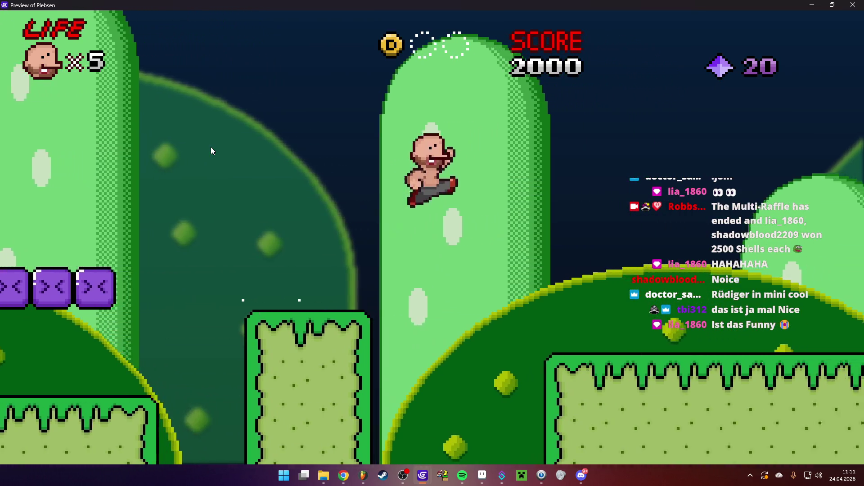
{"action": "key", "text": "space"}
{"action": "key", "text": "space"}
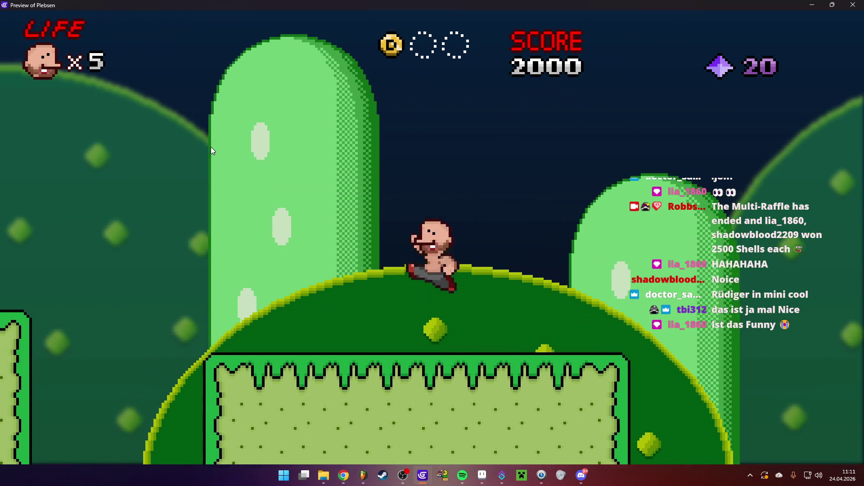
{"action": "key", "text": "space"}
{"action": "key", "text": "space"}
{"action": "key", "text": "Left"}
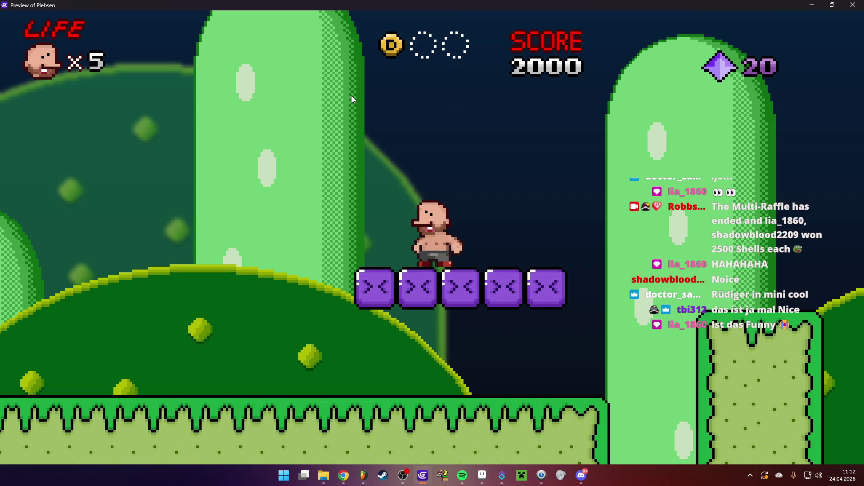
{"action": "left_click", "coordinate": [853, 5]}
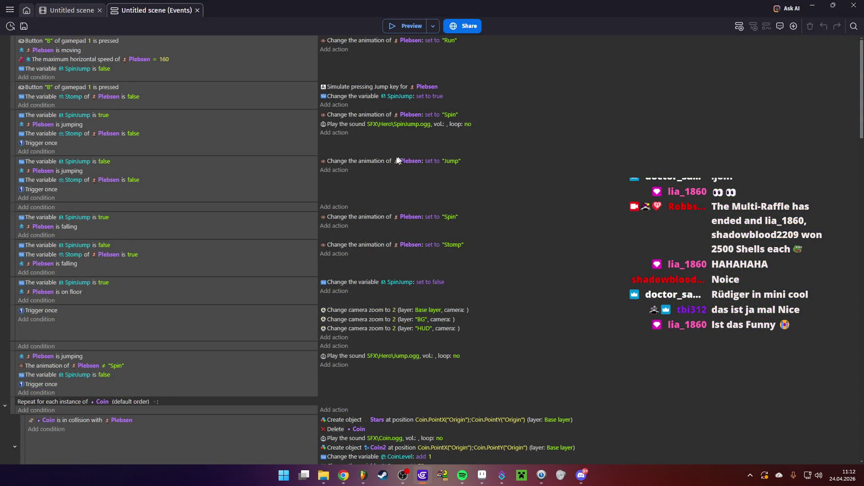
- Insert a new event with the 'At the beginning of the scene' condition
{"action": "left_click", "coordinate": [12, 56]}
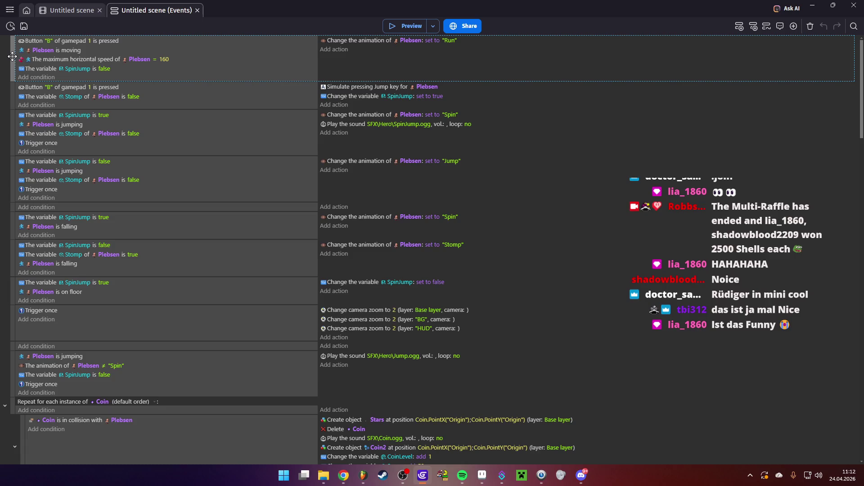
{"action": "left_click", "coordinate": [735, 26]}
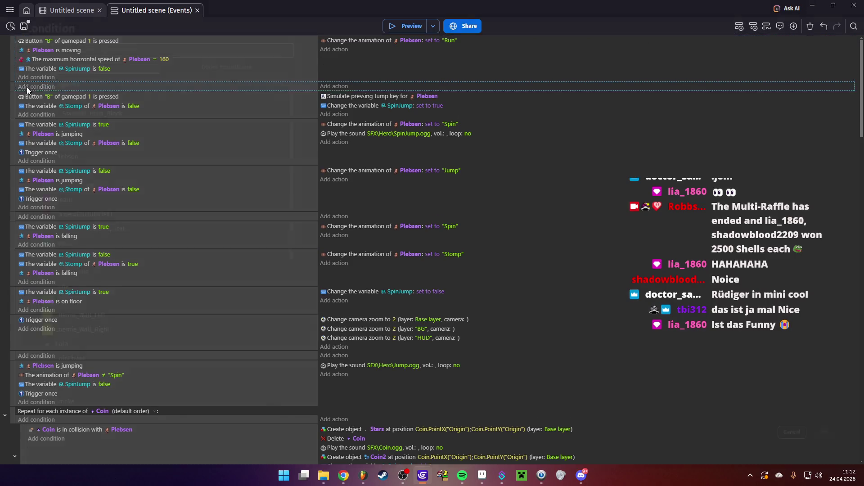
{"action": "left_click", "coordinate": [27, 86]}
{"action": "type", "text": "at"}
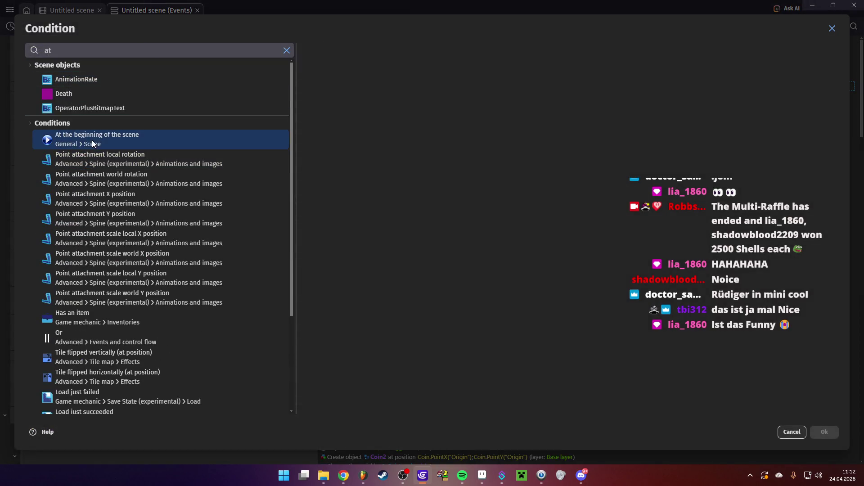
{"action": "left_click", "coordinate": [104, 138]}
{"action": "left_click", "coordinate": [828, 433]}
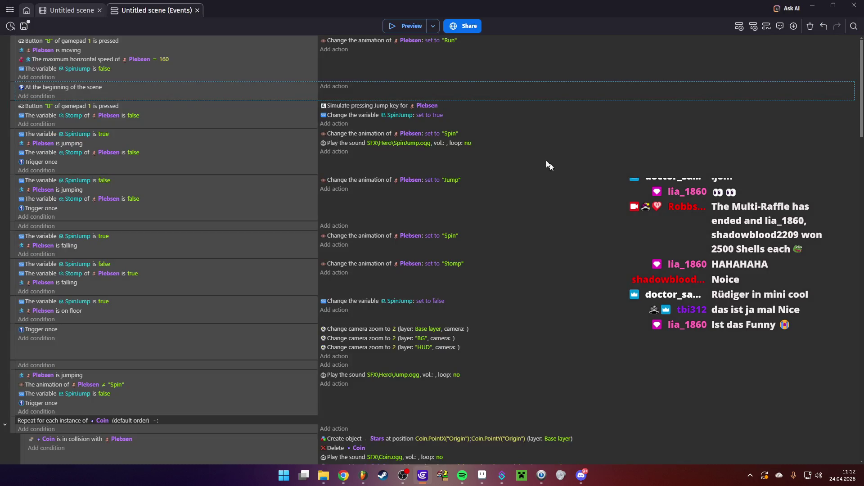
- Add a 'Play a music file' action with SFX/Music/Yoshi.mp3 at volume 50, and edit its loop setting
{"action": "left_click", "coordinate": [339, 87]}
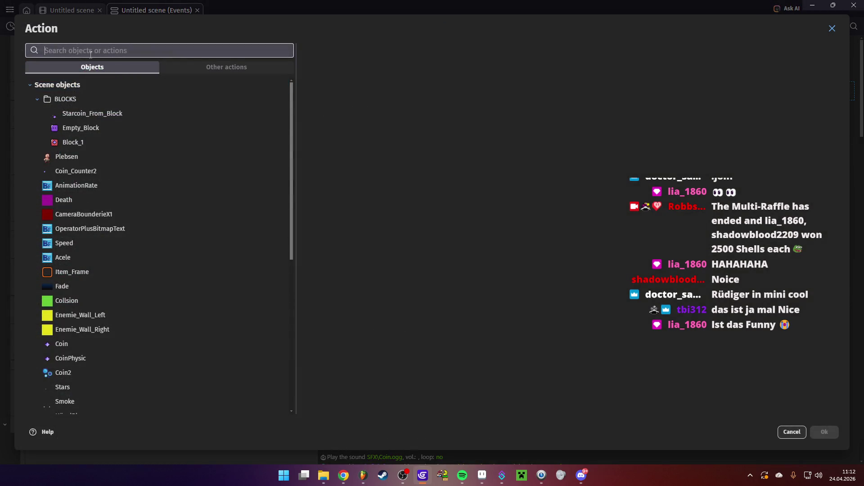
{"action": "type", "text": "mus"}
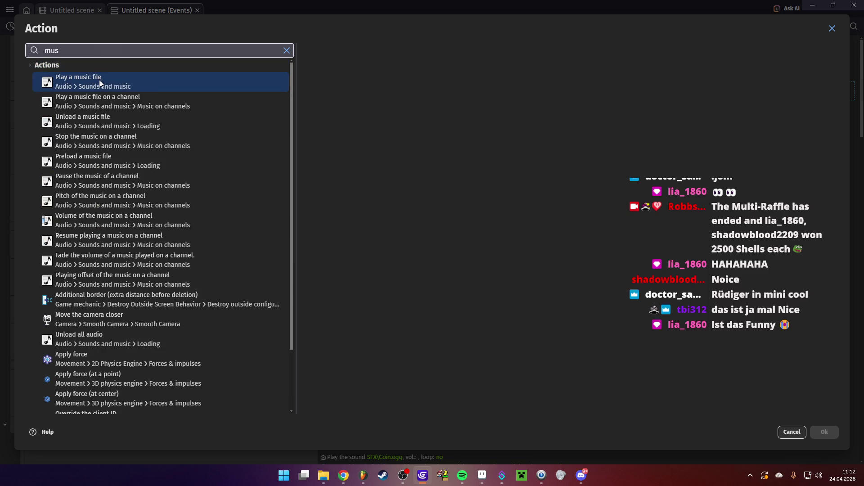
{"action": "left_click", "coordinate": [120, 83]}
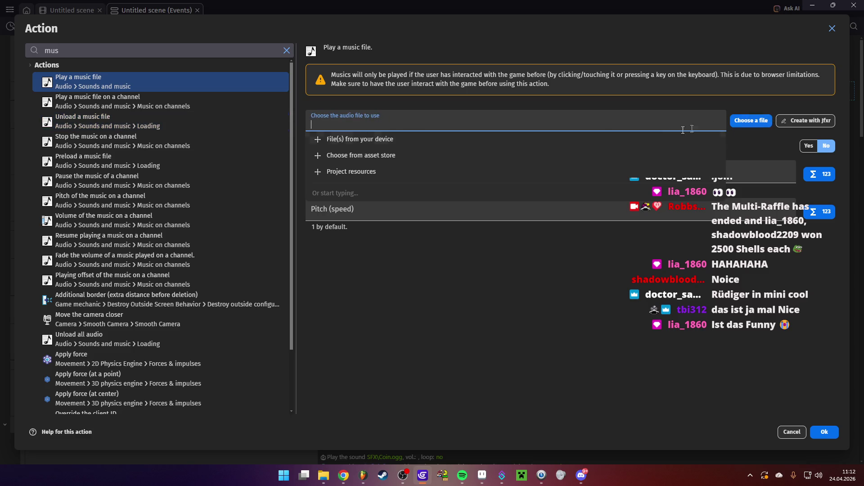
{"action": "left_click", "coordinate": [752, 124]}
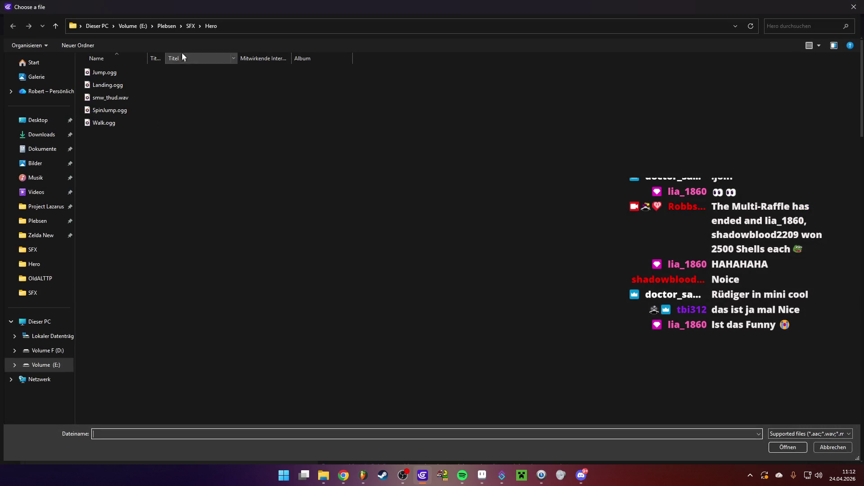
{"action": "left_click", "coordinate": [190, 26]}
{"action": "double_click", "coordinate": [121, 85]}
{"action": "double_click", "coordinate": [121, 75]}
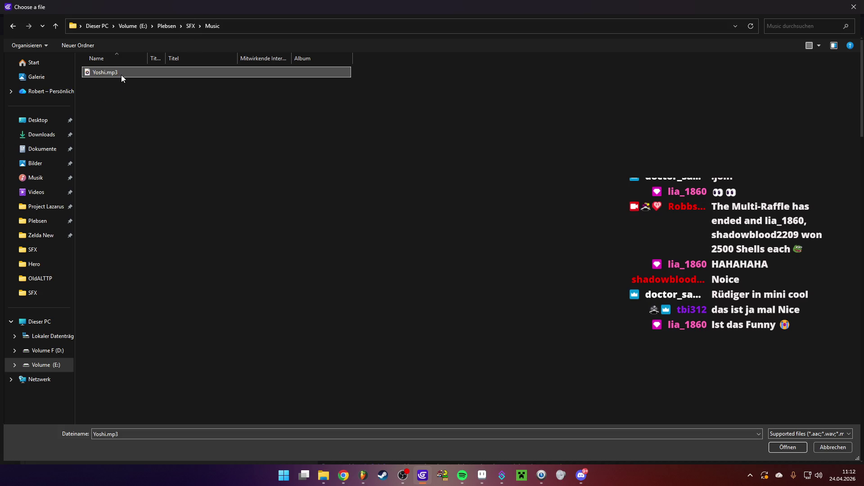
{"action": "left_click", "coordinate": [357, 174]}
{"action": "left_click", "coordinate": [642, 373]}
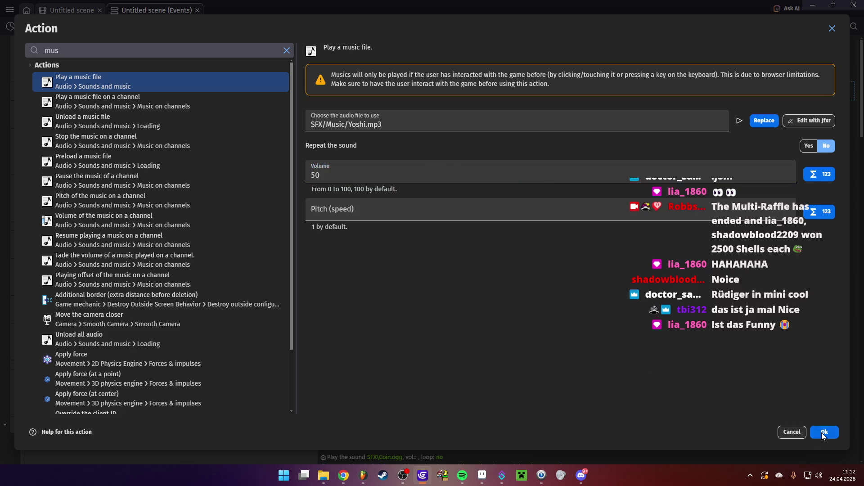
{"action": "left_click", "coordinate": [823, 433]}
{"action": "left_click", "coordinate": [466, 86]}
- Launch a maximised Plebsen preview, collect gems while jumping right, and stomp the blue dinosaur
{"action": "key", "text": "ctrl+Return"}
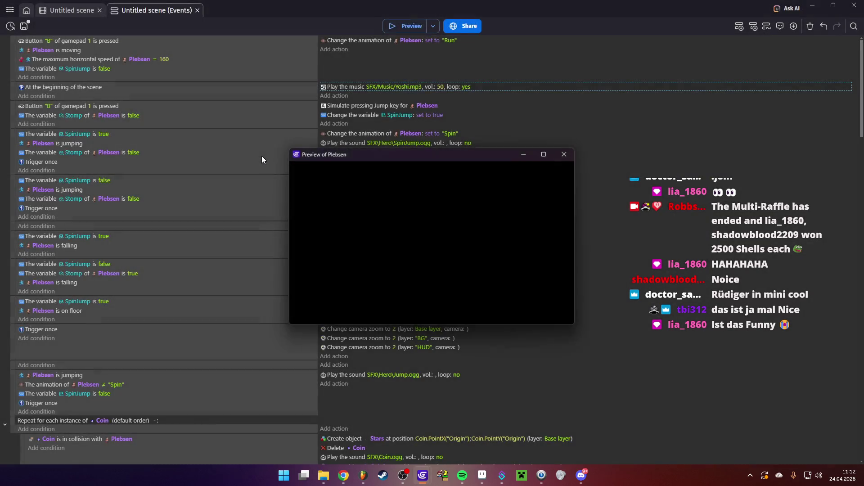
{"action": "double_click", "coordinate": [358, 155]}
{"action": "key", "text": "Left"}
{"action": "key", "text": "space"}
{"action": "key", "text": "Right"}
{"action": "key", "text": "space"}
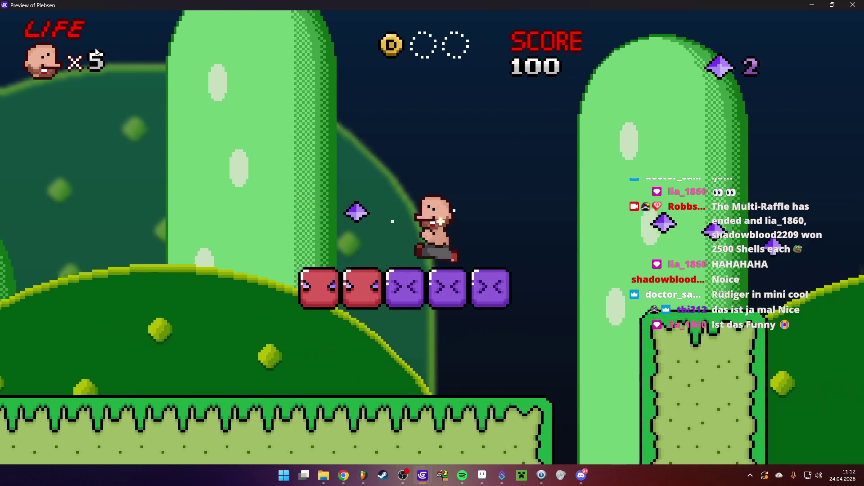
{"action": "key", "text": "space"}
{"action": "key", "text": "space"}
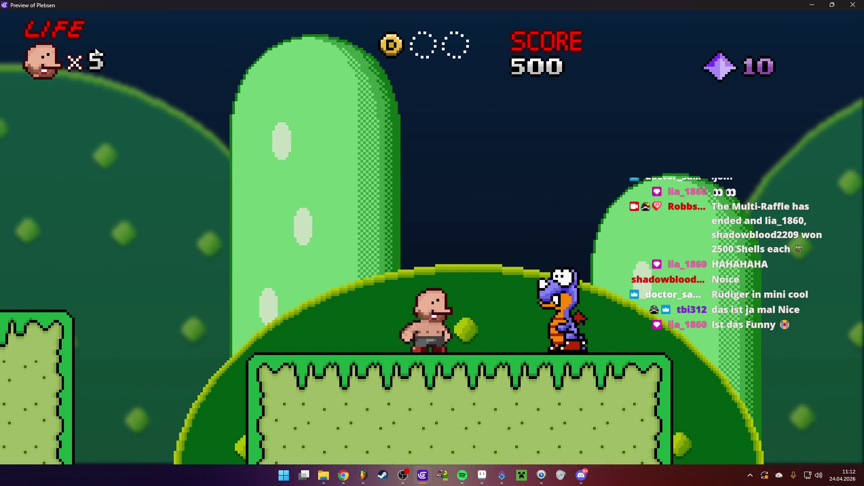
{"action": "key", "text": "space"}
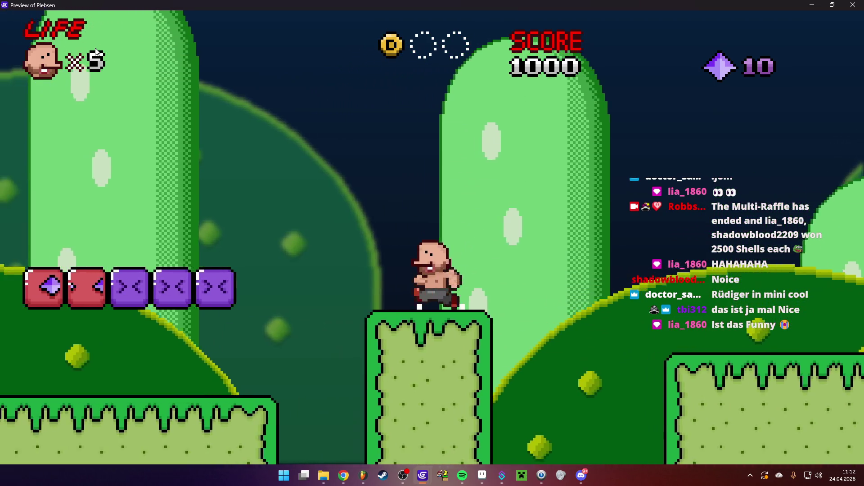
- Spin-jump into the blocks, knock gems from the red blocks, then close the preview
{"action": "key", "text": "space"}
{"action": "key", "text": "Left"}
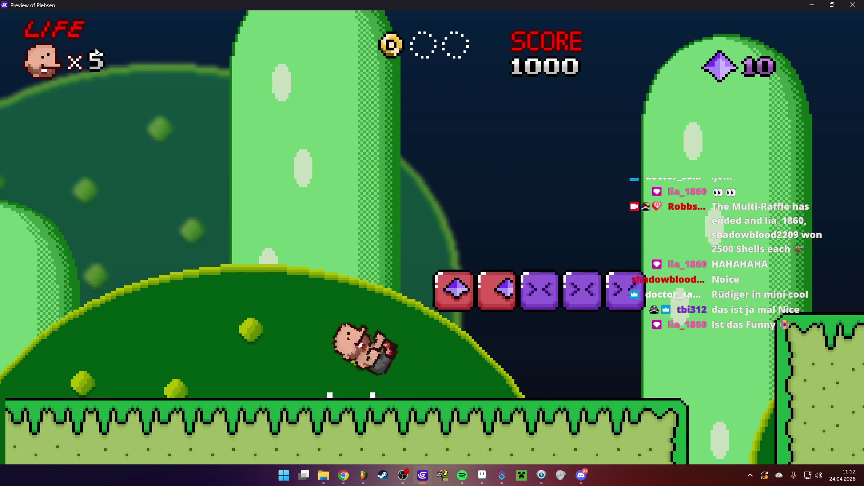
{"action": "key", "text": "space"}
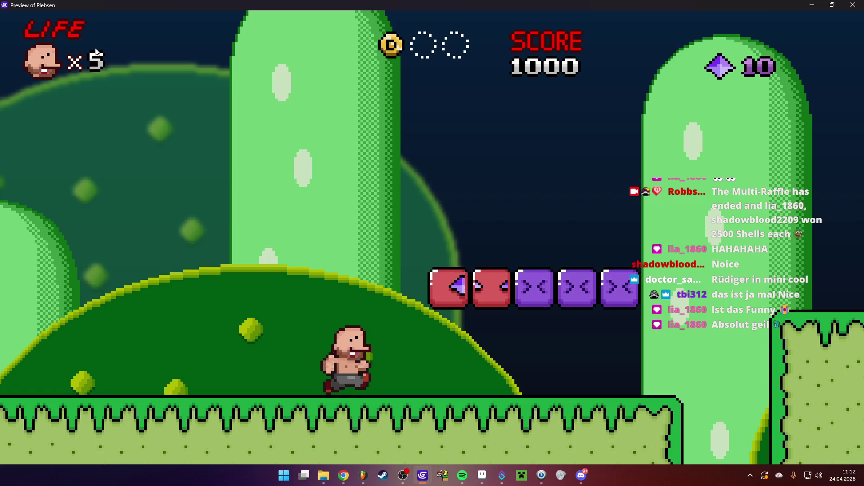
{"action": "key", "text": "Right"}
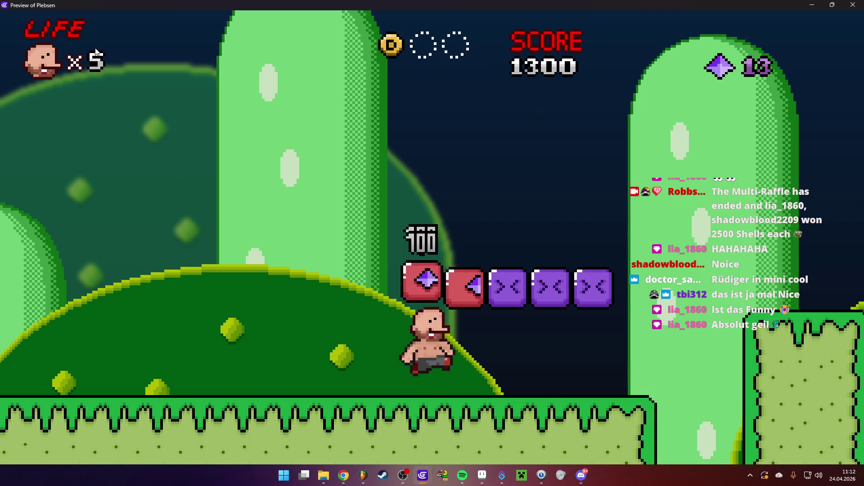
{"action": "key", "text": "Left"}
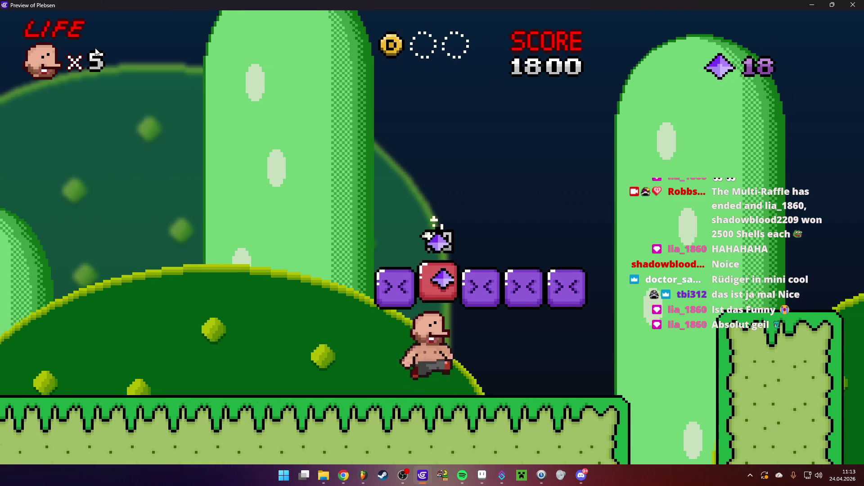
{"action": "key", "text": "Right"}
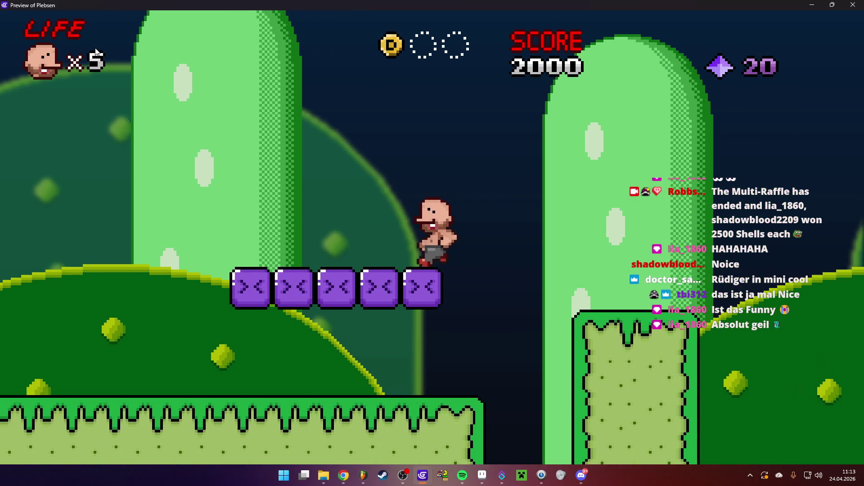
{"action": "key", "text": "Left"}
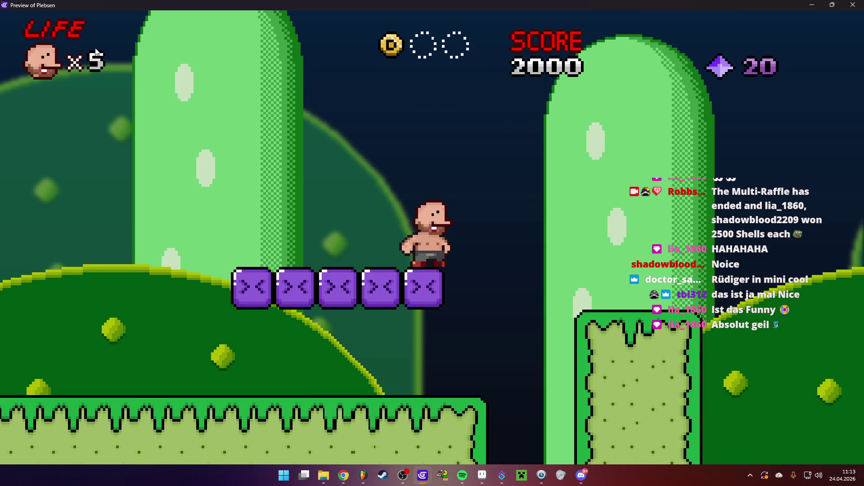
{"action": "key", "text": "alt+F4"}
{"action": "scroll", "coordinate": [314, 221], "scroll_direction": "down", "scroll_amount": 1}
{"action": "scroll", "coordinate": [266, 234], "scroll_direction": "down", "scroll_amount": 20}
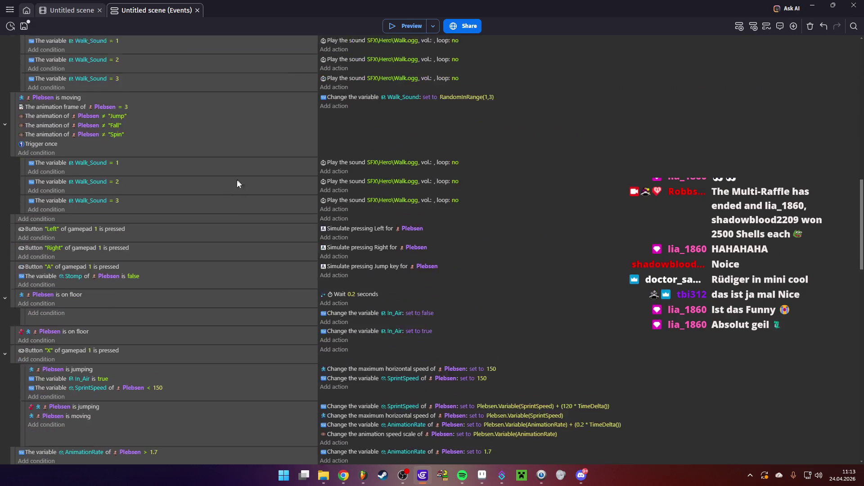
{"action": "scroll", "coordinate": [209, 315], "scroll_direction": "down", "scroll_amount": 10}
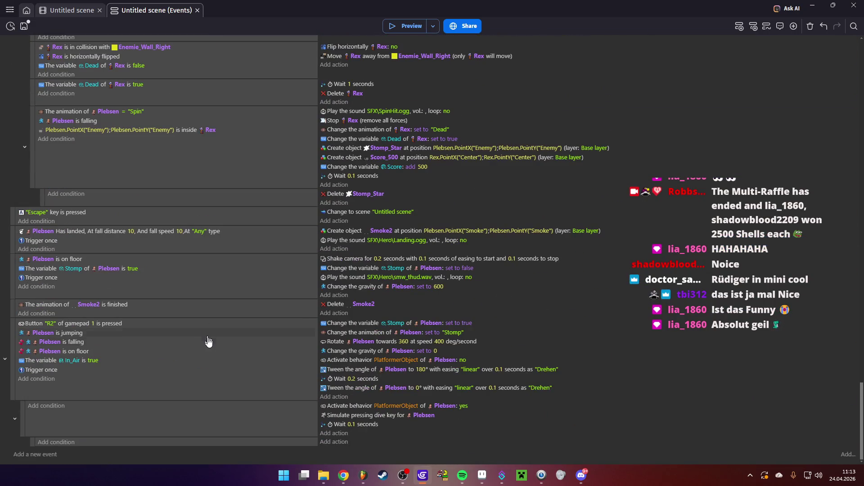
{"action": "scroll", "coordinate": [202, 360], "scroll_direction": "up", "scroll_amount": 20}
{"action": "scroll", "coordinate": [198, 370], "scroll_direction": "up", "scroll_amount": 20}
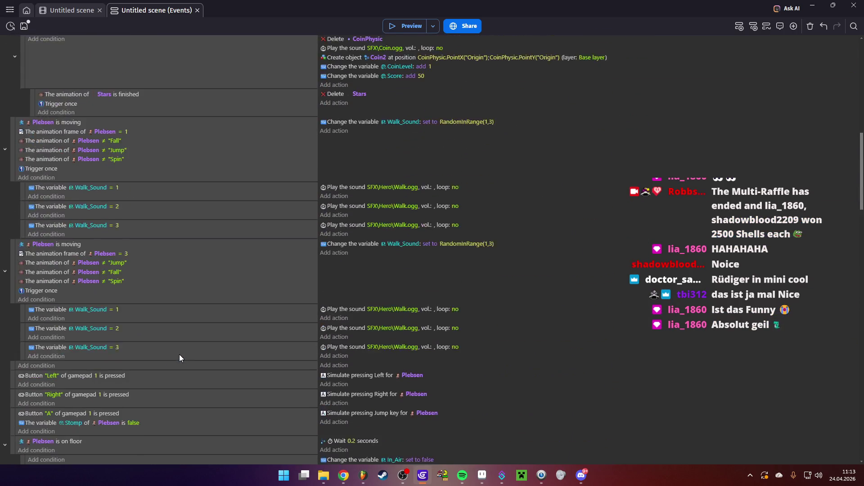
{"action": "scroll", "coordinate": [157, 217], "scroll_direction": "up", "scroll_amount": 1}
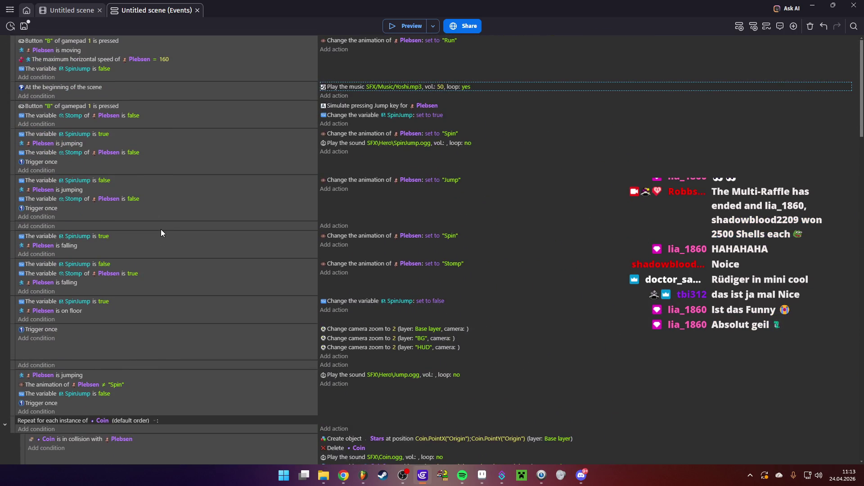
{"action": "scroll", "coordinate": [281, 257], "scroll_direction": "down", "scroll_amount": 15}
{"action": "scroll", "coordinate": [315, 273], "scroll_direction": "down", "scroll_amount": 15}
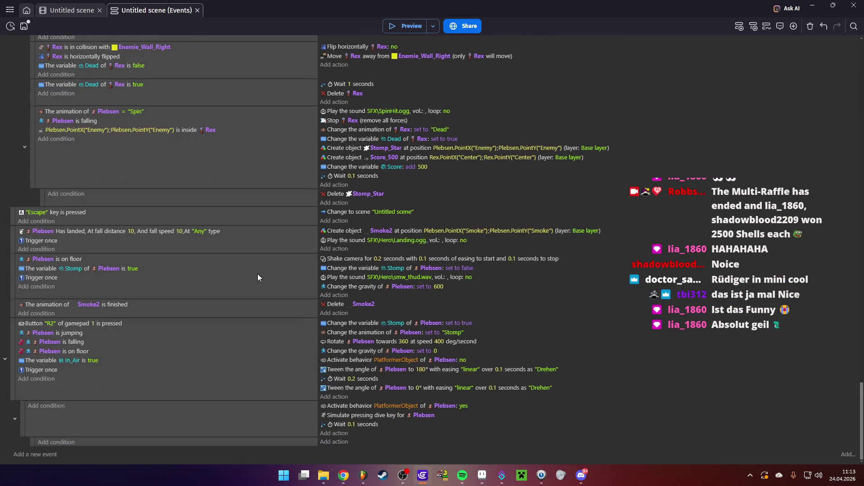
- Open the recent Twitch project in place of Plebsen, loading its GDevelop auto-save version
{"action": "left_click", "coordinate": [64, 11]}
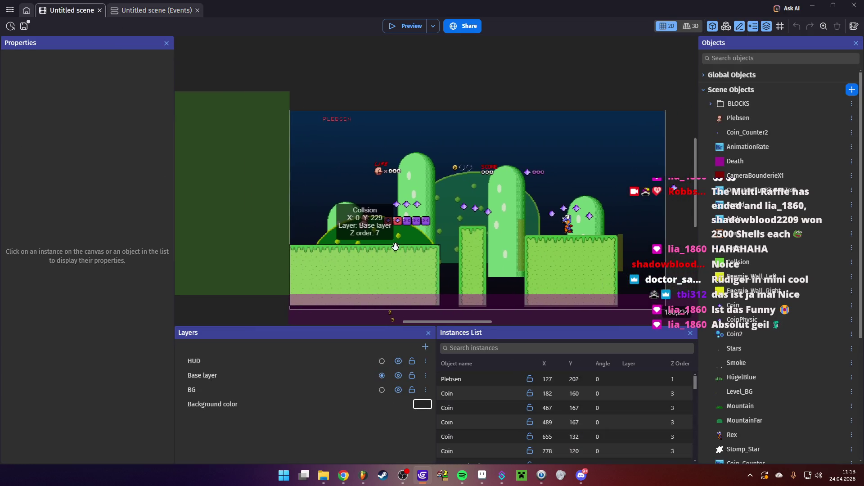
{"action": "scroll", "coordinate": [468, 240], "scroll_direction": "up", "scroll_amount": 2}
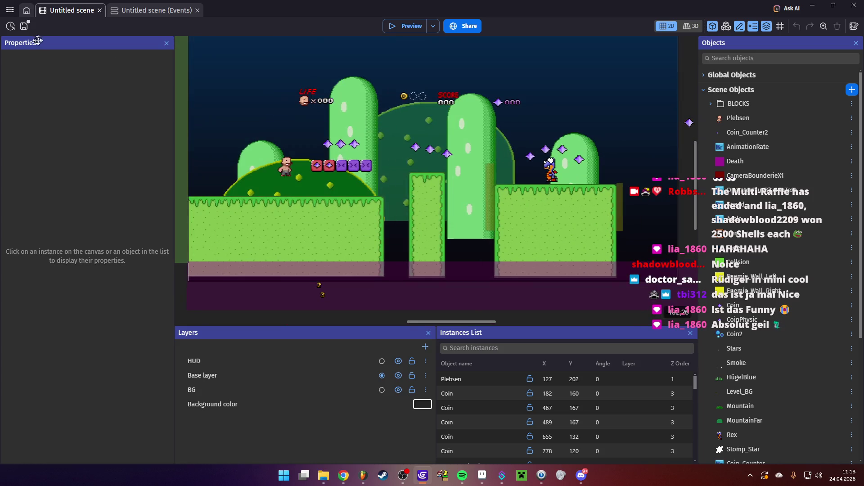
{"action": "left_click", "coordinate": [10, 9]}
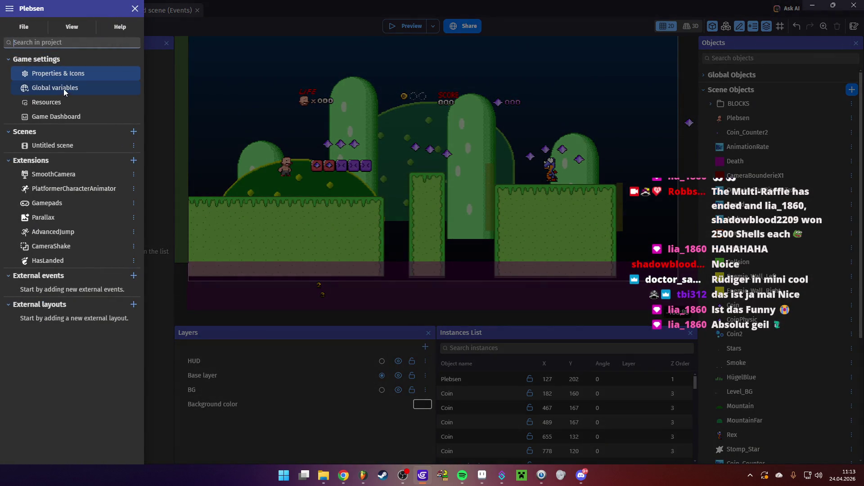
{"action": "left_click", "coordinate": [34, 29]}
{"action": "mouse_move", "coordinate": [98, 77]}
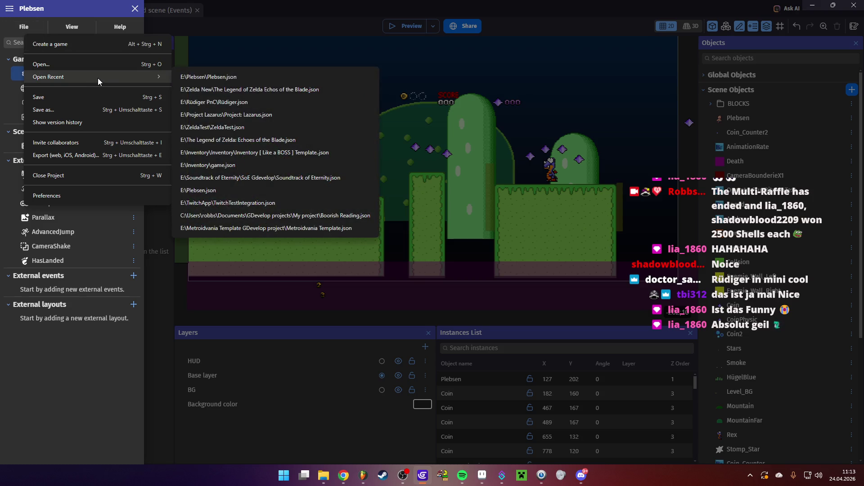
{"action": "left_click", "coordinate": [255, 203]}
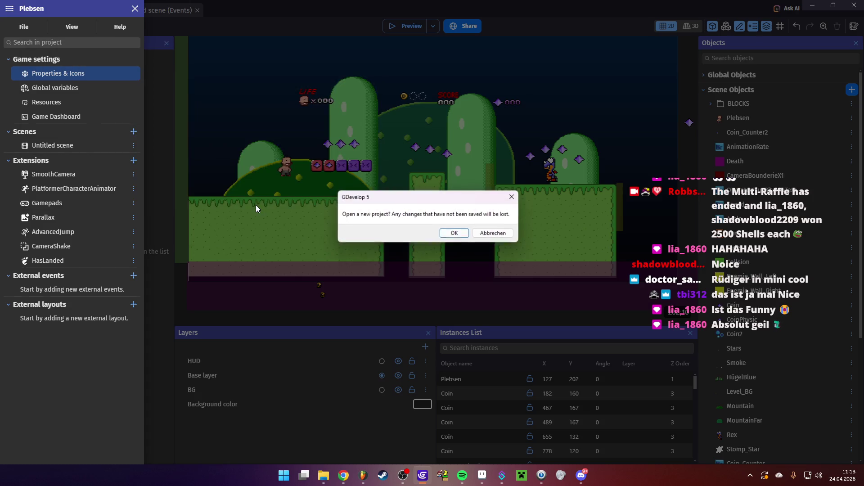
{"action": "left_click", "coordinate": [448, 232]}
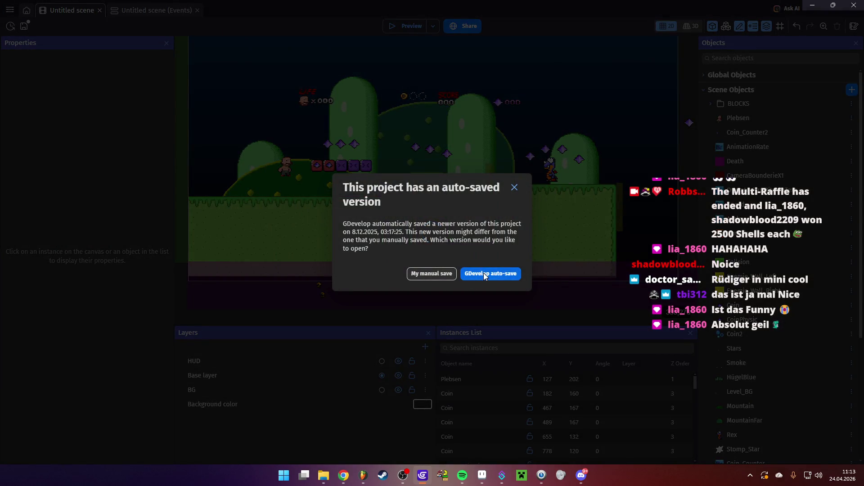
{"action": "left_click", "coordinate": [483, 273]}
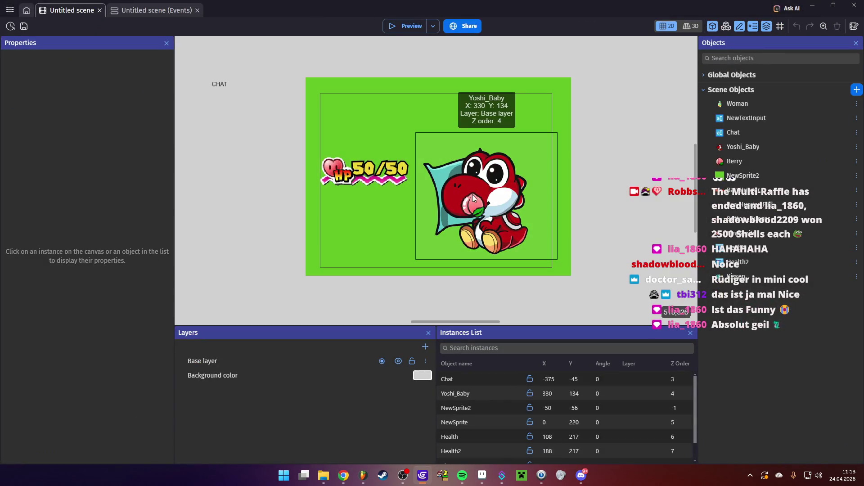
{"action": "scroll", "coordinate": [484, 185], "scroll_direction": "up", "scroll_amount": 5}
{"action": "scroll", "coordinate": [488, 186], "scroll_direction": "down", "scroll_amount": 3}
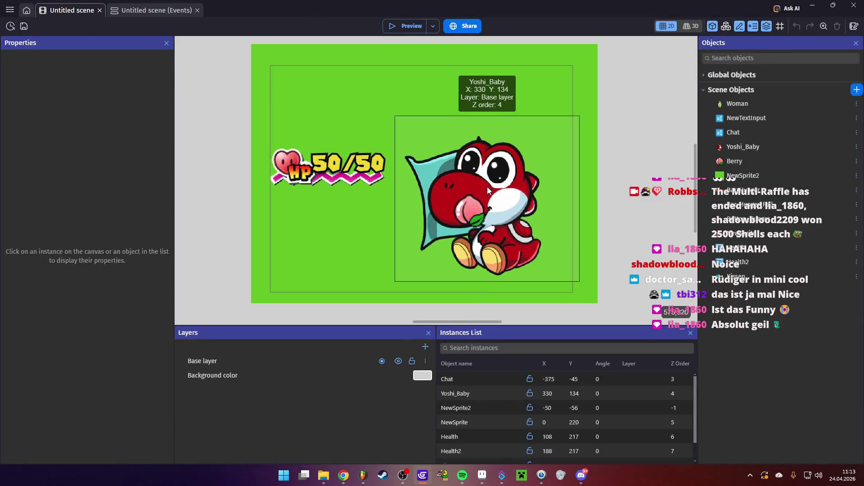
- Launch a preview of the Twitch game, with baby Yoshi beside a full 50/50 HP bar
{"action": "left_click", "coordinate": [387, 27]}
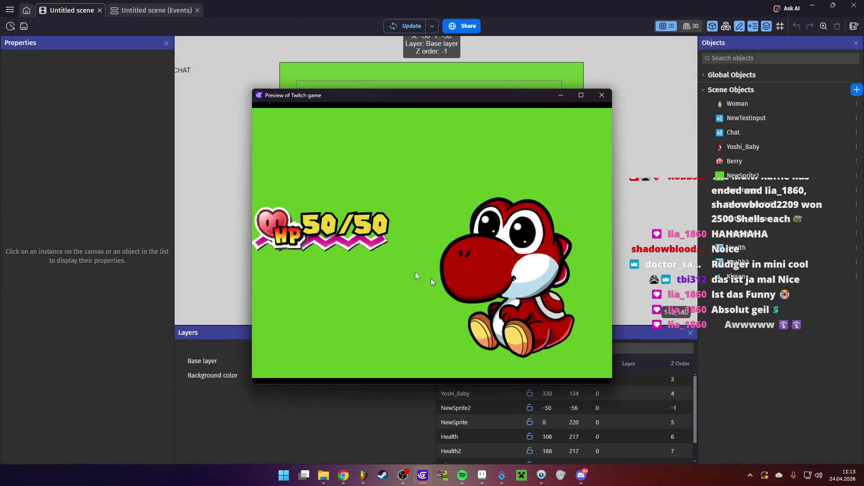
{"action": "key", "text": "alt+Tab"}
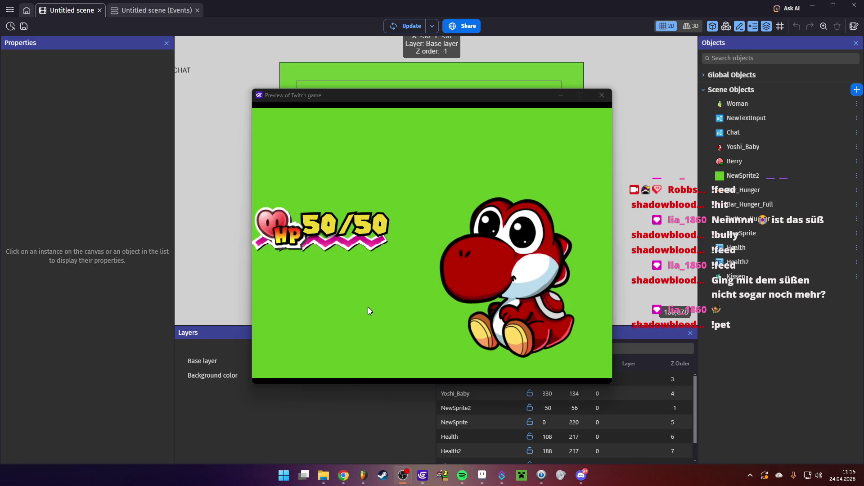
- Skim the scene's event sheet, then bring the running game preview to the front
{"action": "left_click", "coordinate": [142, 13]}
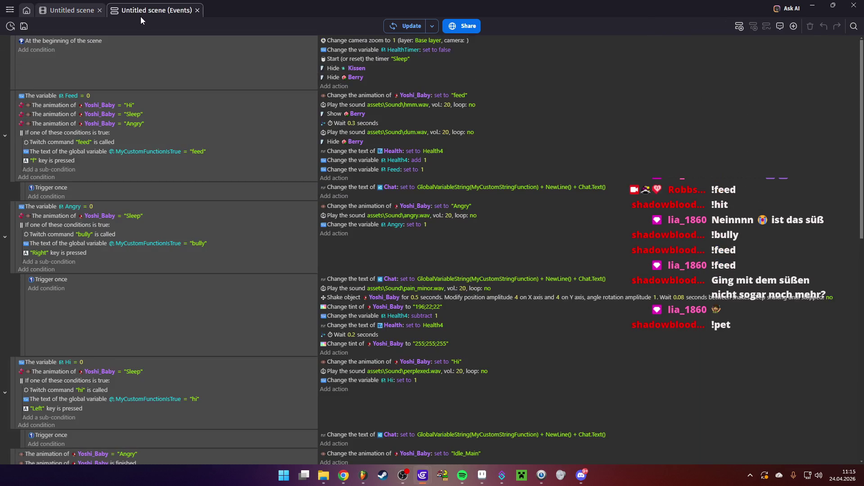
{"action": "scroll", "coordinate": [150, 263], "scroll_direction": "down", "scroll_amount": 4}
{"action": "scroll", "coordinate": [149, 263], "scroll_direction": "up", "scroll_amount": 3}
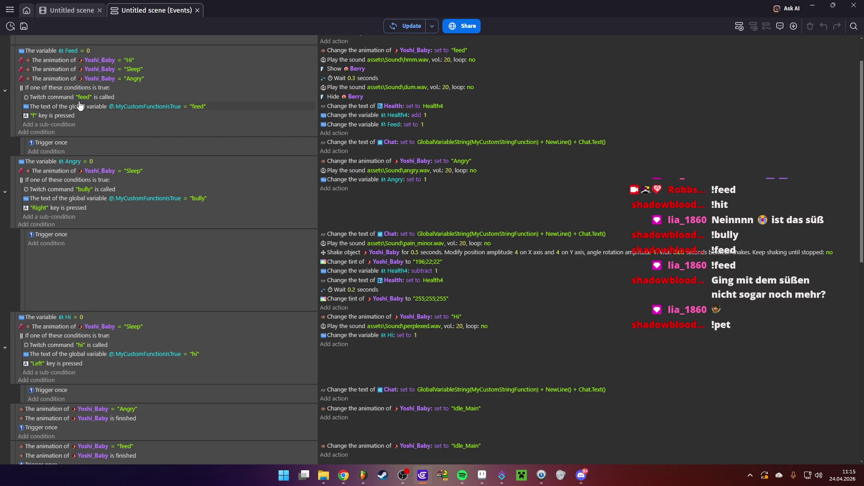
{"action": "scroll", "coordinate": [92, 189], "scroll_direction": "down", "scroll_amount": 3}
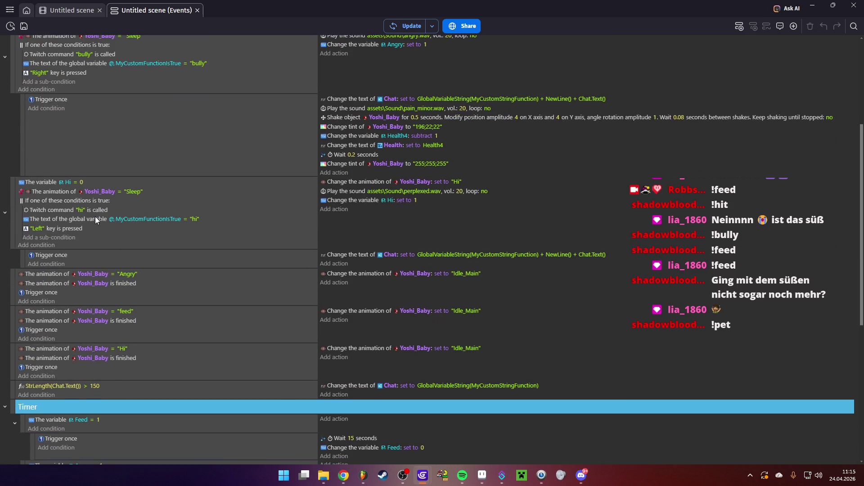
{"action": "left_click", "coordinate": [69, 11]}
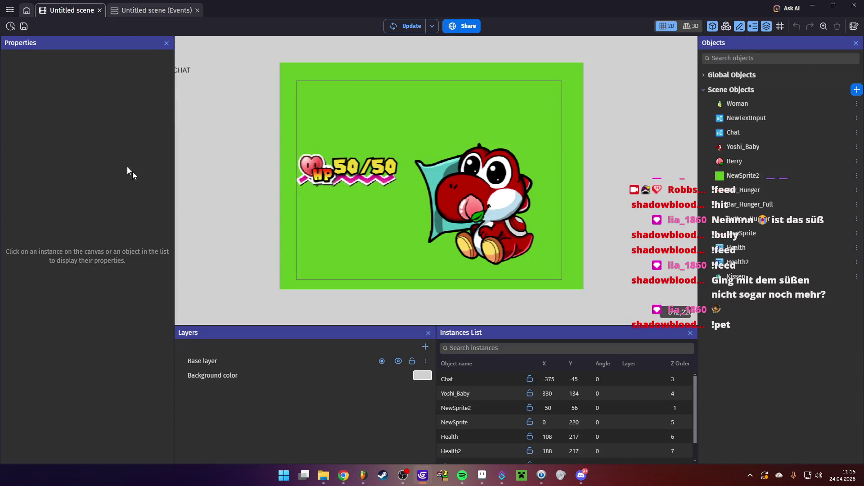
{"action": "mouse_move", "coordinate": [423, 476]}
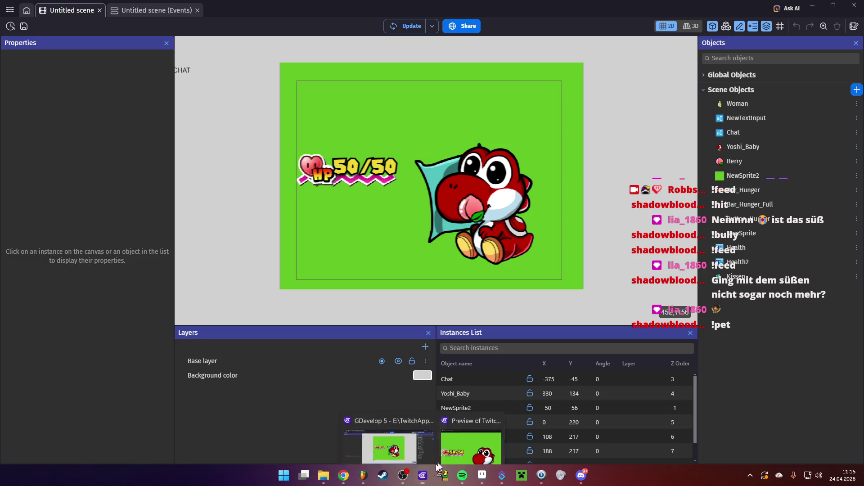
{"action": "left_click", "coordinate": [471, 443]}
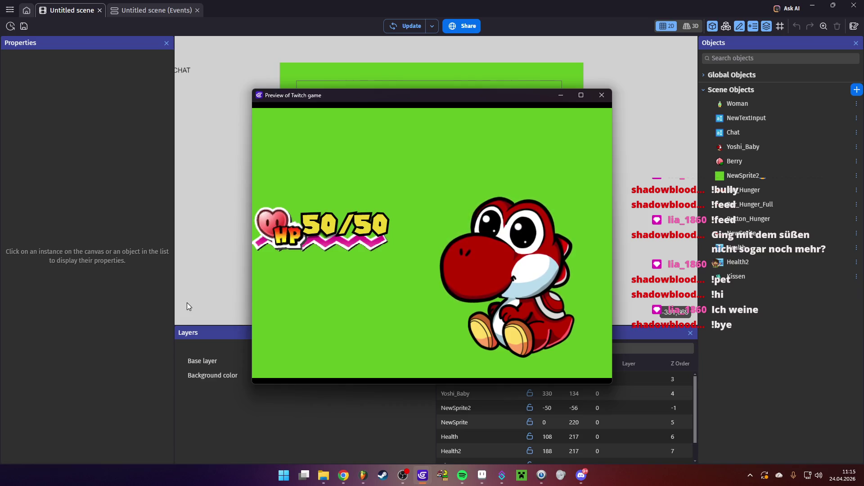
- Scroll through the event sheet's events again and return to the scene layout
{"action": "left_click", "coordinate": [153, 11]}
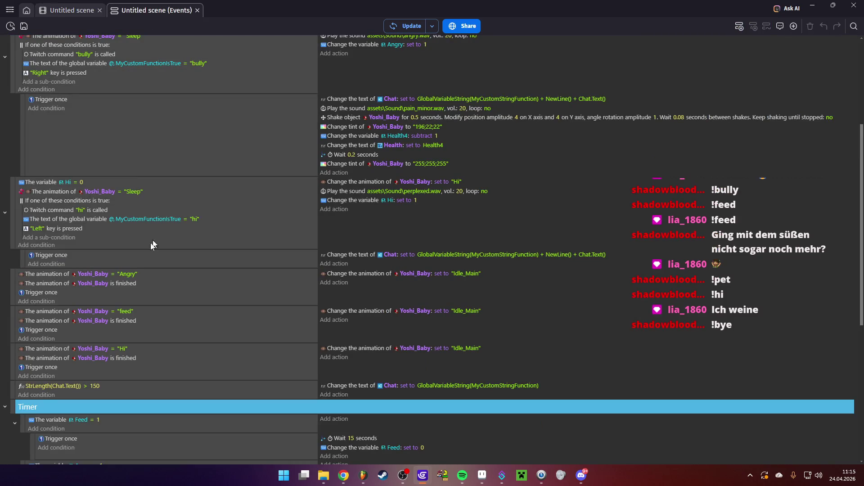
{"action": "scroll", "coordinate": [166, 237], "scroll_direction": "up", "scroll_amount": 5}
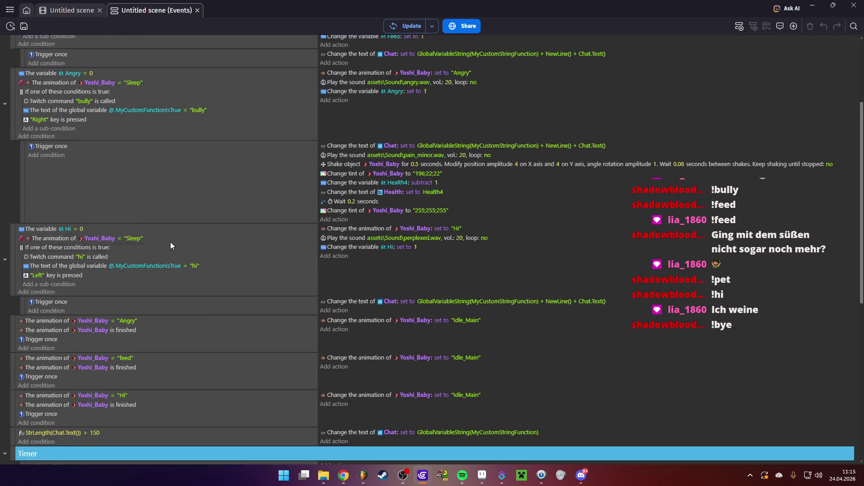
{"action": "scroll", "coordinate": [168, 266], "scroll_direction": "down", "scroll_amount": 10}
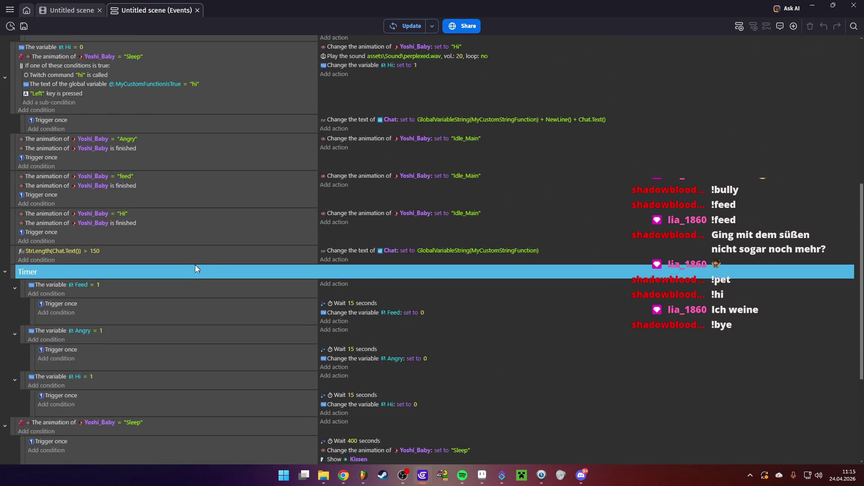
{"action": "scroll", "coordinate": [193, 269], "scroll_direction": "down", "scroll_amount": 1}
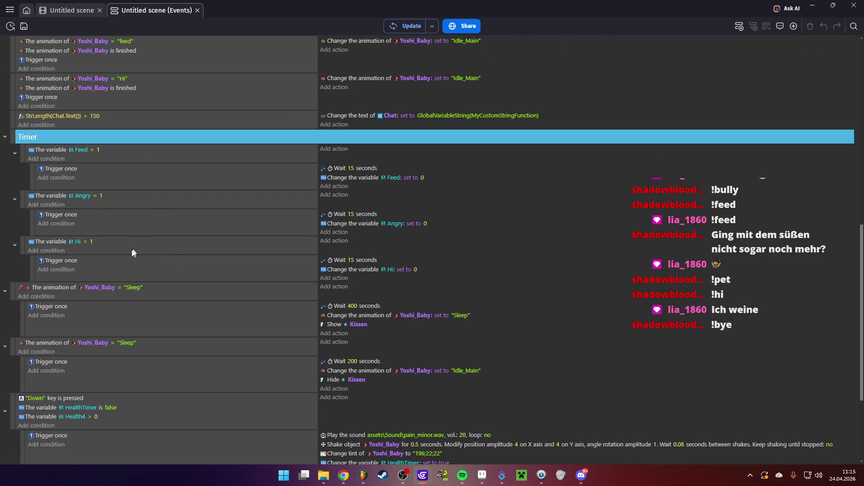
{"action": "scroll", "coordinate": [105, 224], "scroll_direction": "down", "scroll_amount": 3}
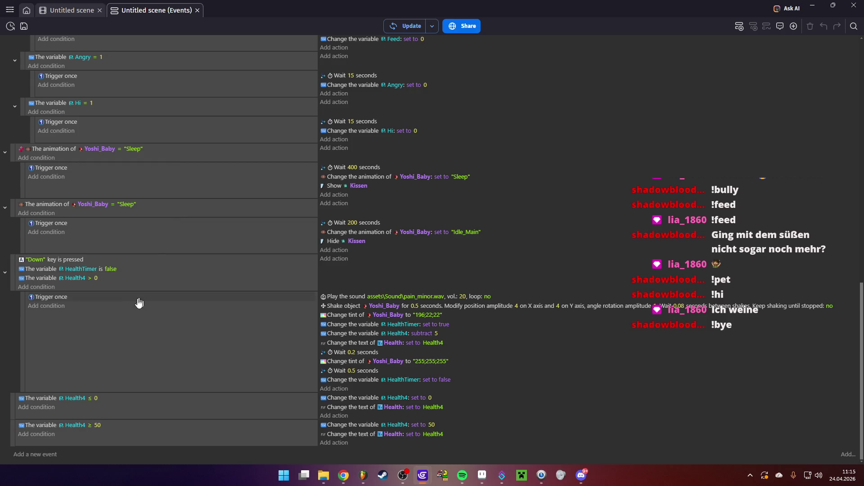
{"action": "scroll", "coordinate": [187, 324], "scroll_direction": "up", "scroll_amount": 5}
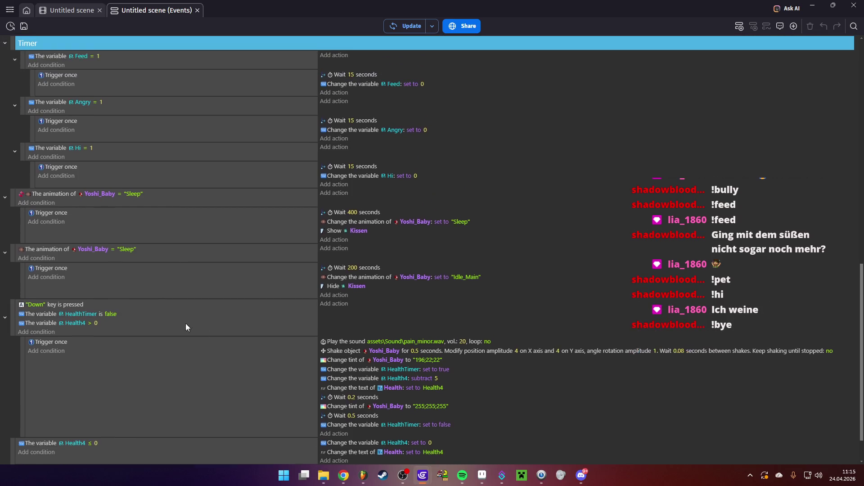
{"action": "left_click", "coordinate": [90, 8]}
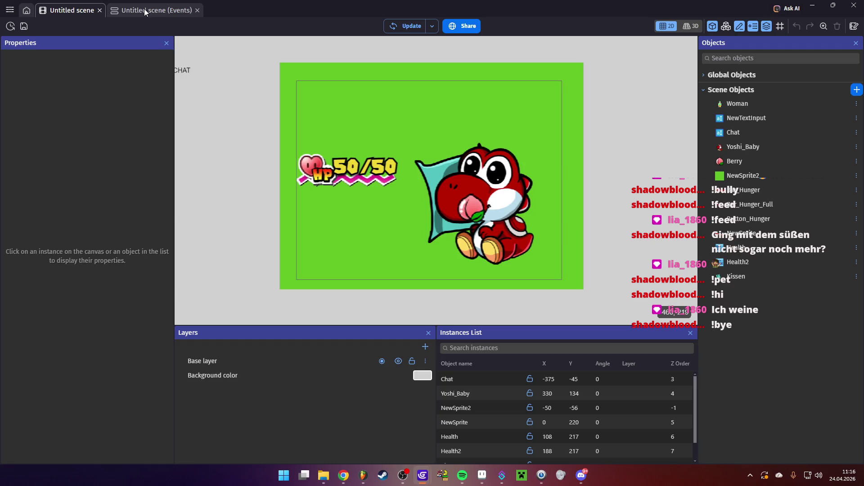
- Maximize and restore the game preview, then scroll the event sheet to the Timer group
{"action": "left_click", "coordinate": [422, 475]}
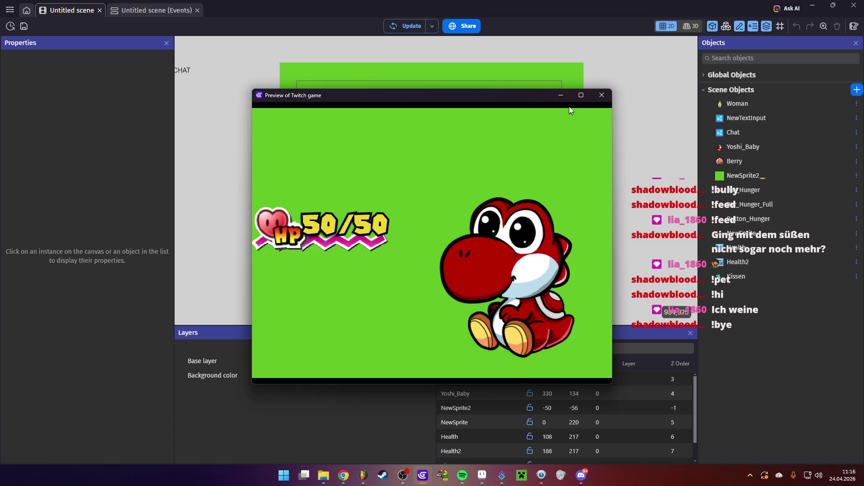
{"action": "left_click", "coordinate": [581, 95]}
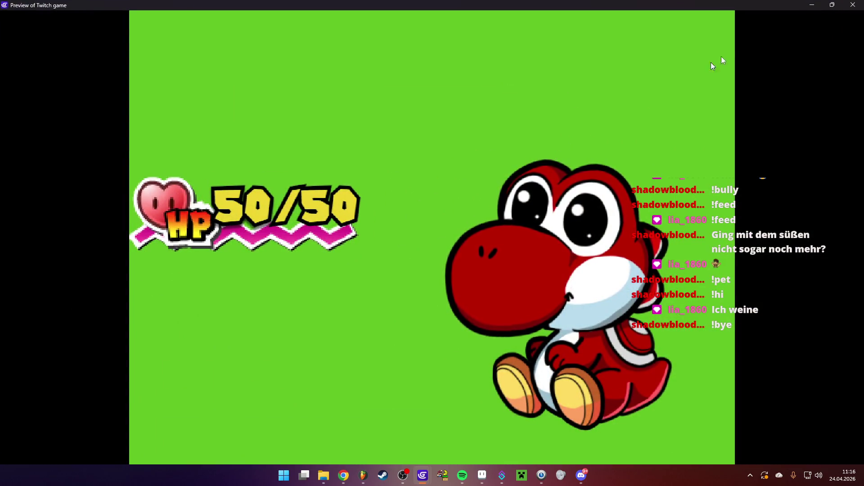
{"action": "left_click", "coordinate": [829, 10]}
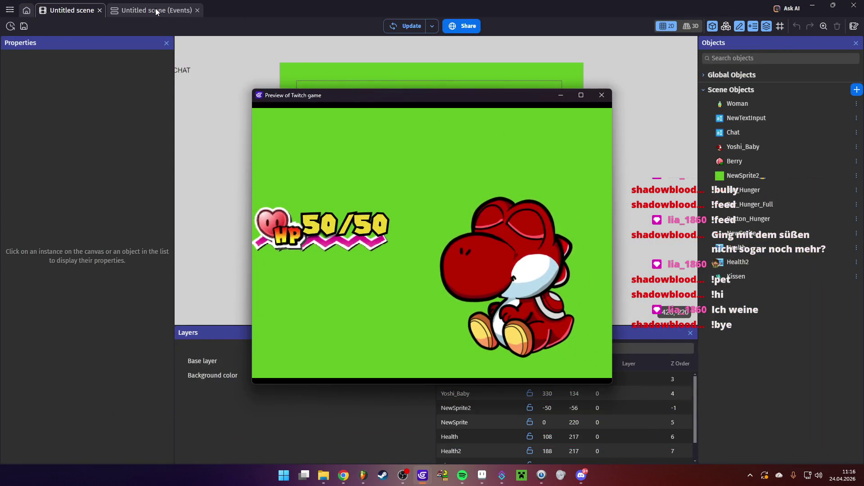
{"action": "left_click", "coordinate": [153, 10]}
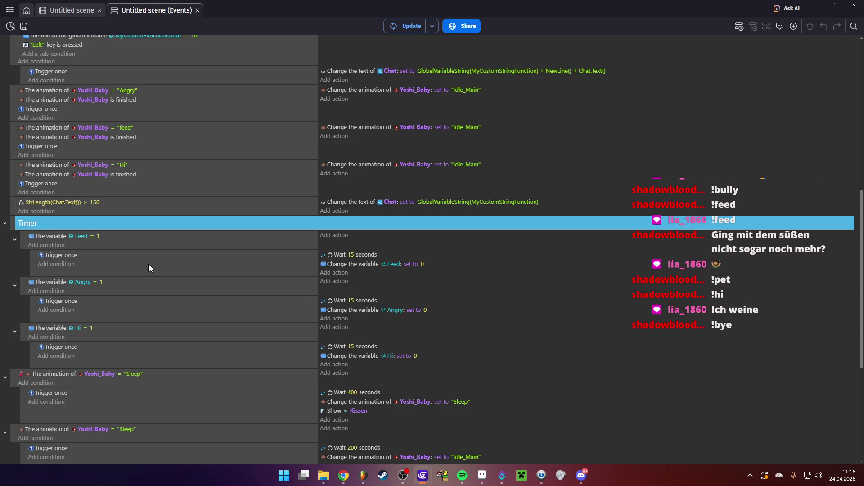
{"action": "scroll", "coordinate": [174, 279], "scroll_direction": "down", "scroll_amount": 2}
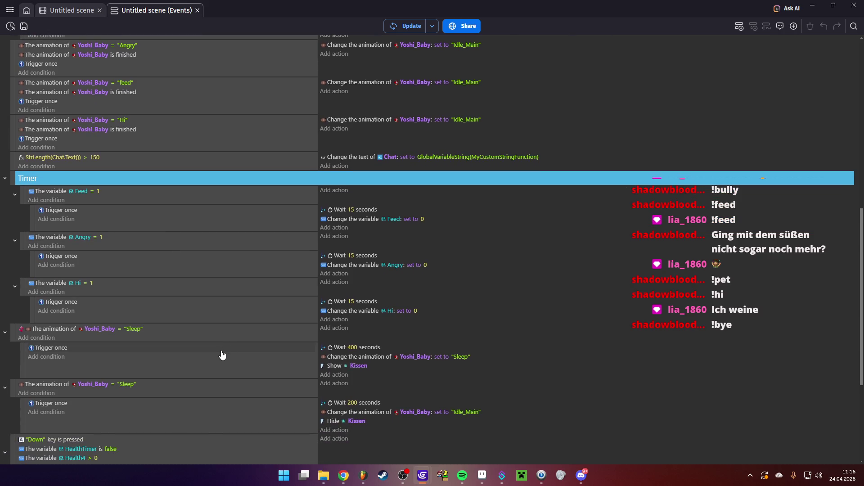
- Change the wait before sleeping from 400 to 12 seconds, closing the outdated game preview
{"action": "left_click", "coordinate": [355, 352]}
{"action": "mouse_move", "coordinate": [425, 476]}
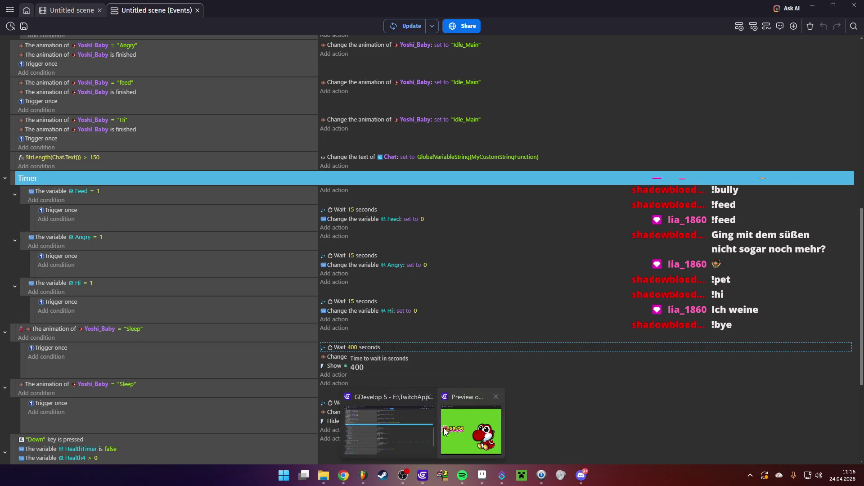
{"action": "left_click", "coordinate": [444, 432]}
{"action": "key", "text": "alt+F4"}
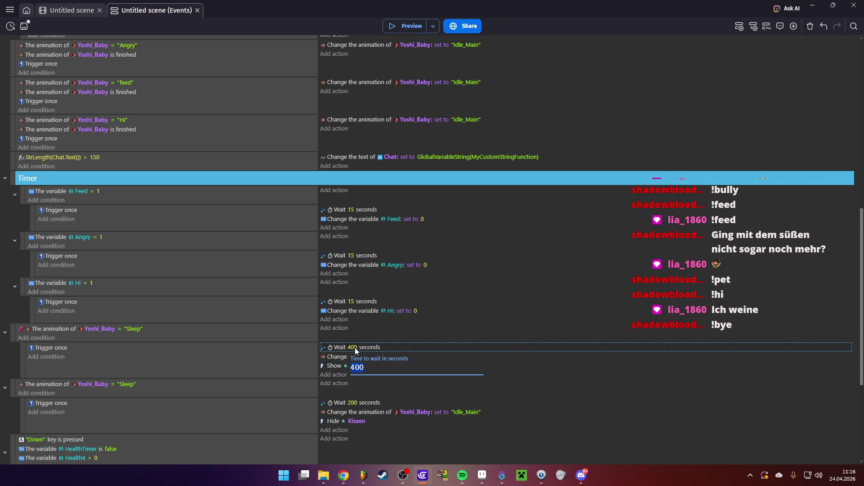
{"action": "type", "text": "12"}
{"action": "left_click", "coordinate": [264, 312]}
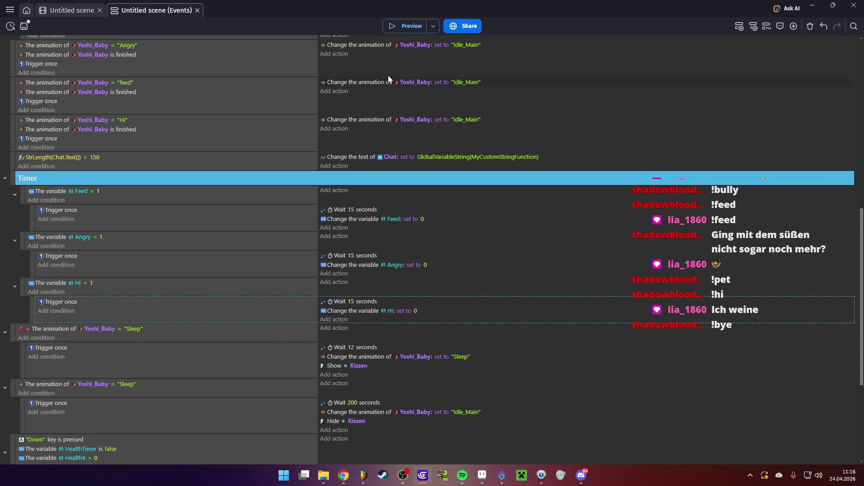
- Run a fresh game preview, maximize and restore it, then close it
{"action": "key", "text": "F5"}
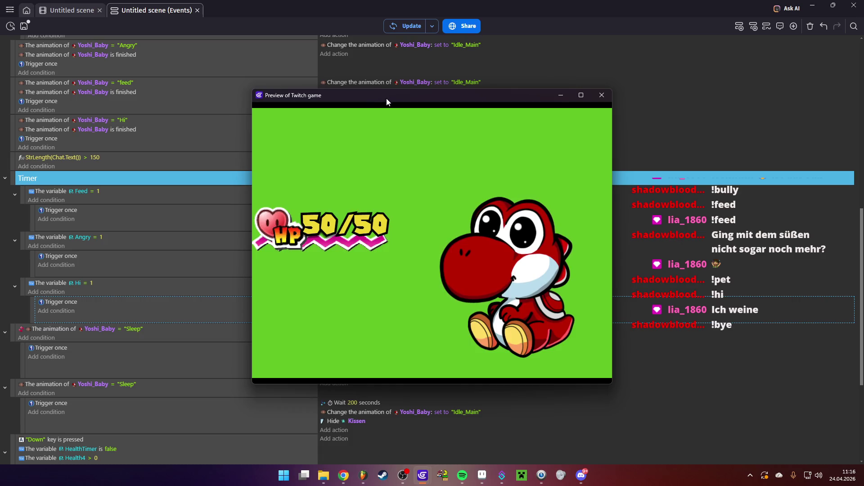
{"action": "double_click", "coordinate": [386, 98]}
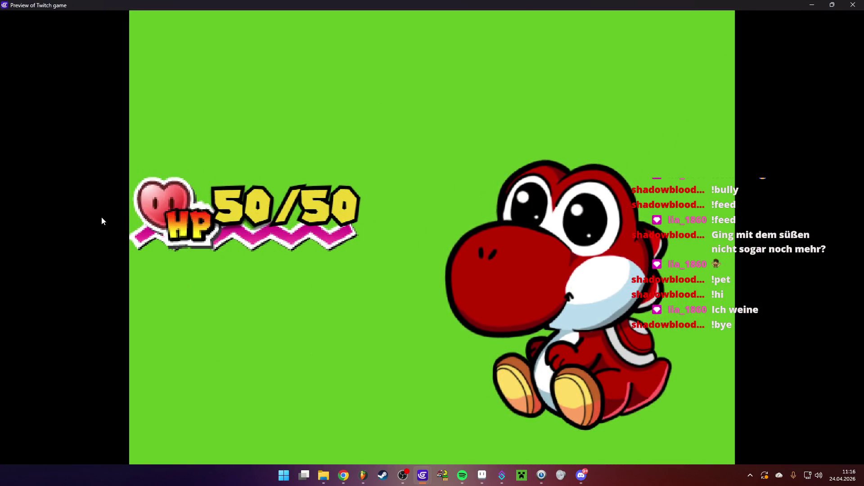
{"action": "double_click", "coordinate": [435, 3]}
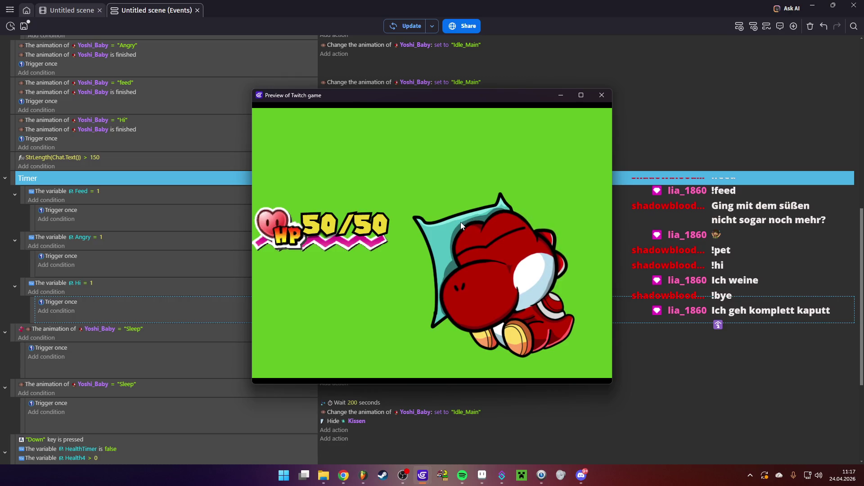
{"action": "left_click", "coordinate": [602, 95]}
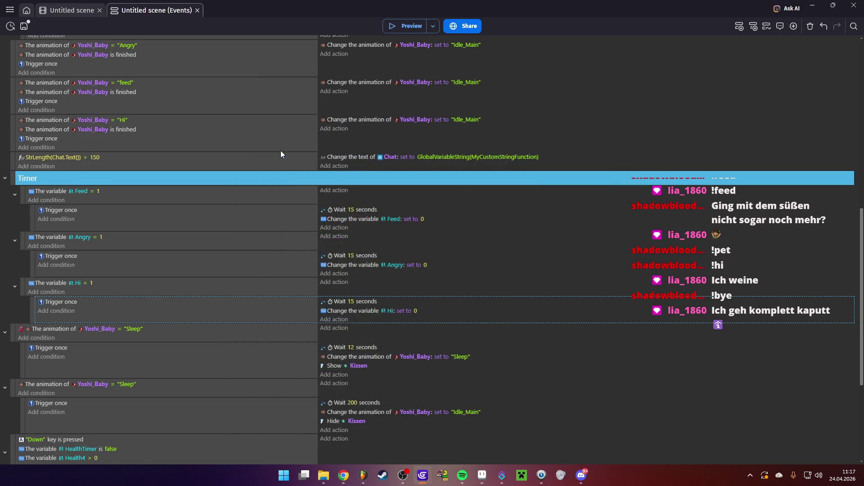
- Open the Yoshi_Baby object's animation editor from the scene layout
{"action": "scroll", "coordinate": [130, 239], "scroll_direction": "up", "scroll_amount": 3}
{"action": "scroll", "coordinate": [130, 240], "scroll_direction": "up", "scroll_amount": 10}
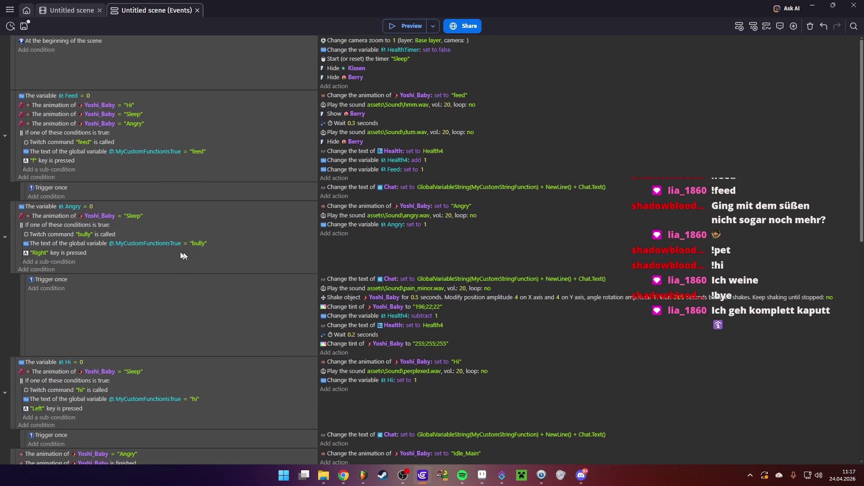
{"action": "scroll", "coordinate": [234, 261], "scroll_direction": "down", "scroll_amount": 5}
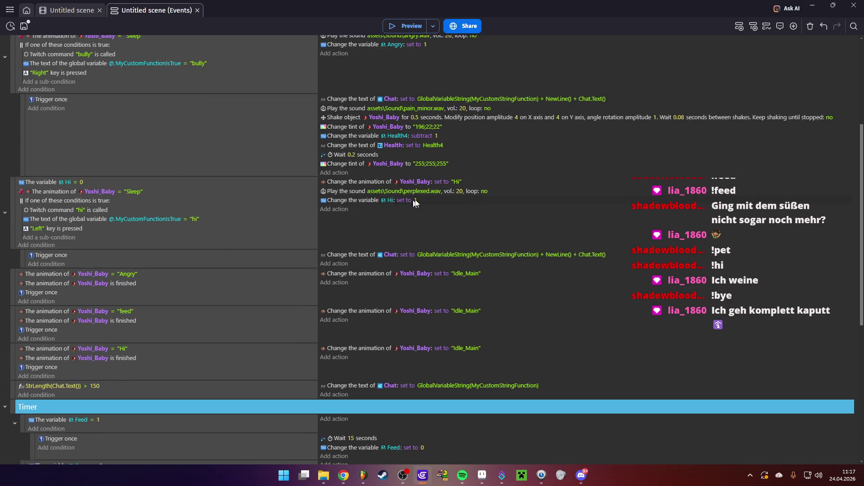
{"action": "scroll", "coordinate": [280, 269], "scroll_direction": "down", "scroll_amount": 7}
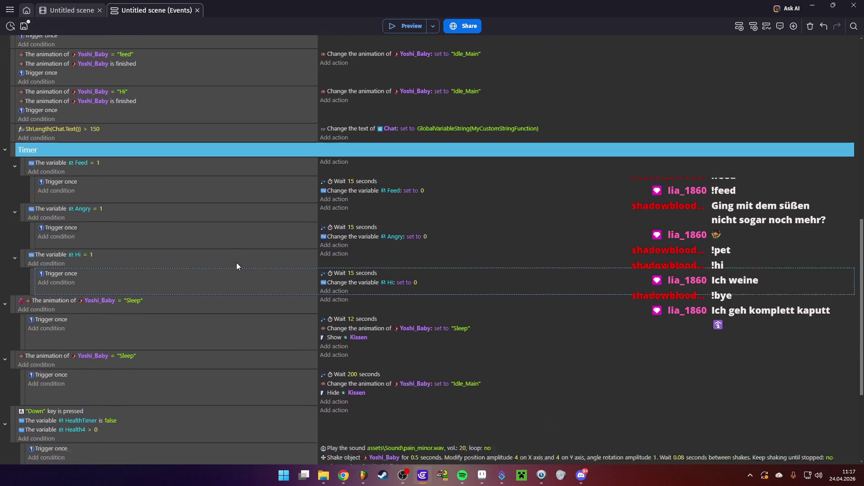
{"action": "scroll", "coordinate": [235, 268], "scroll_direction": "down", "scroll_amount": 5}
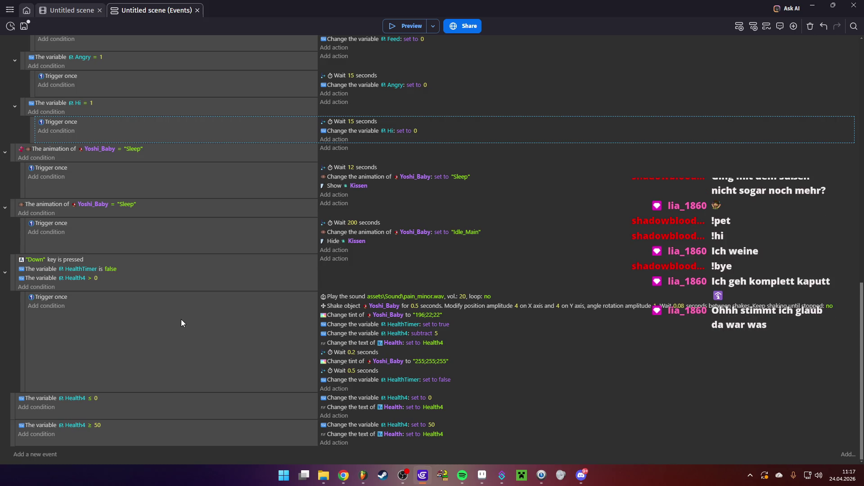
{"action": "scroll", "coordinate": [181, 324], "scroll_direction": "up", "scroll_amount": 10}
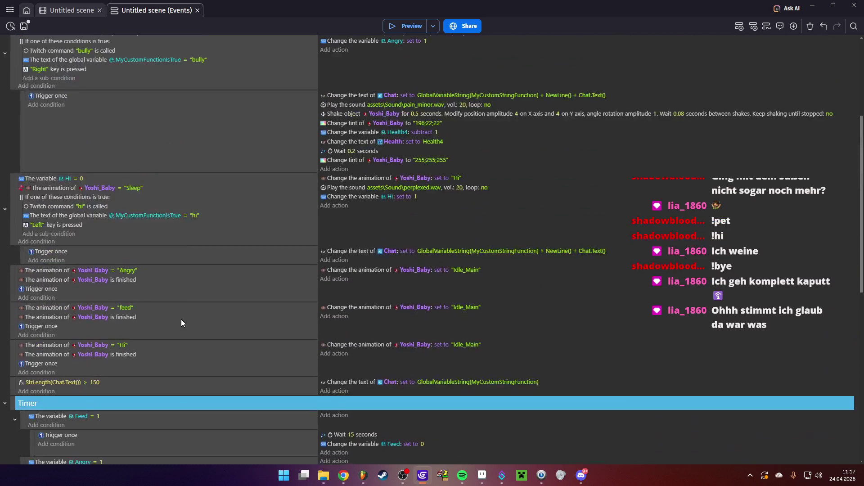
{"action": "left_click", "coordinate": [67, 10]}
{"action": "double_click", "coordinate": [496, 188]}
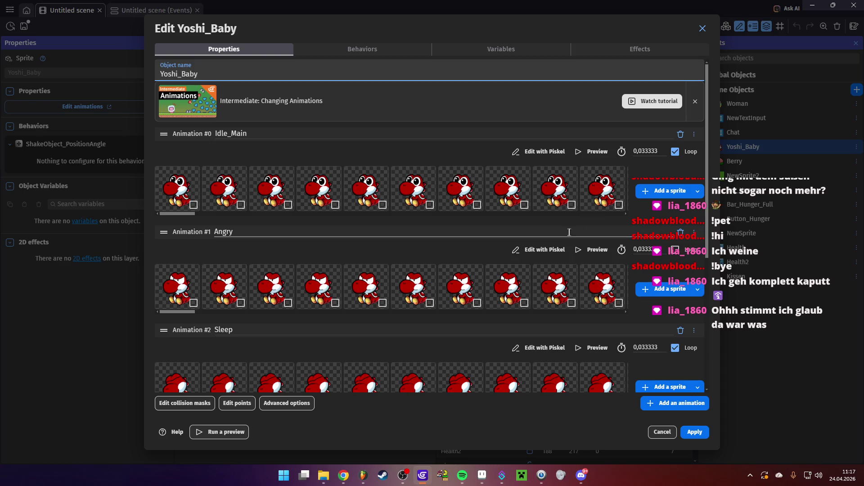
- Preview the feed and Hi animations, replaying Hi, then close the object editor
{"action": "scroll", "coordinate": [600, 197], "scroll_direction": "down", "scroll_amount": 5}
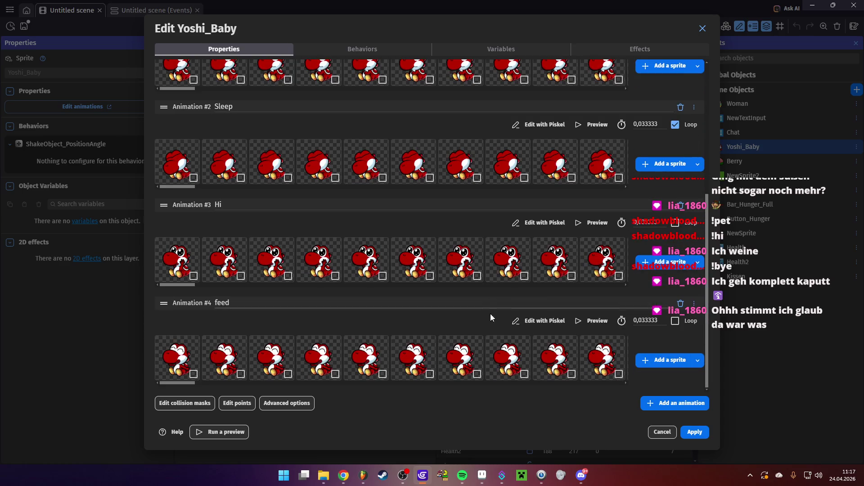
{"action": "left_click", "coordinate": [575, 321]}
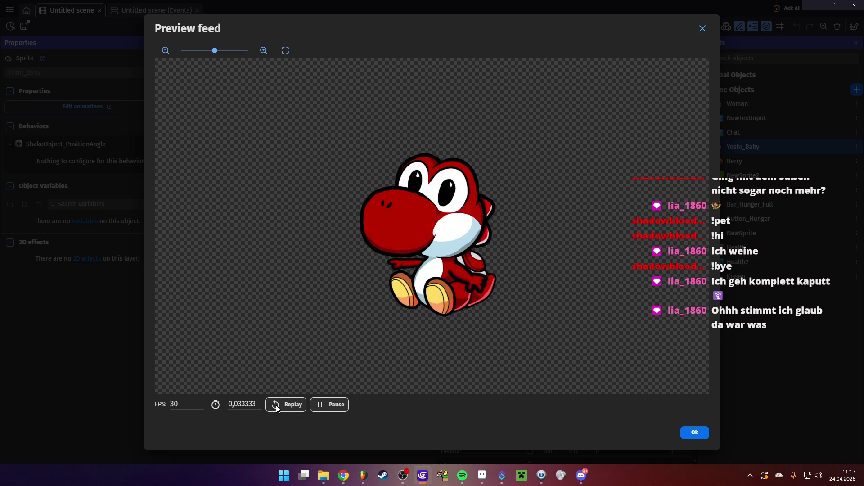
{"action": "left_click", "coordinate": [685, 433]}
{"action": "left_click", "coordinate": [590, 222]}
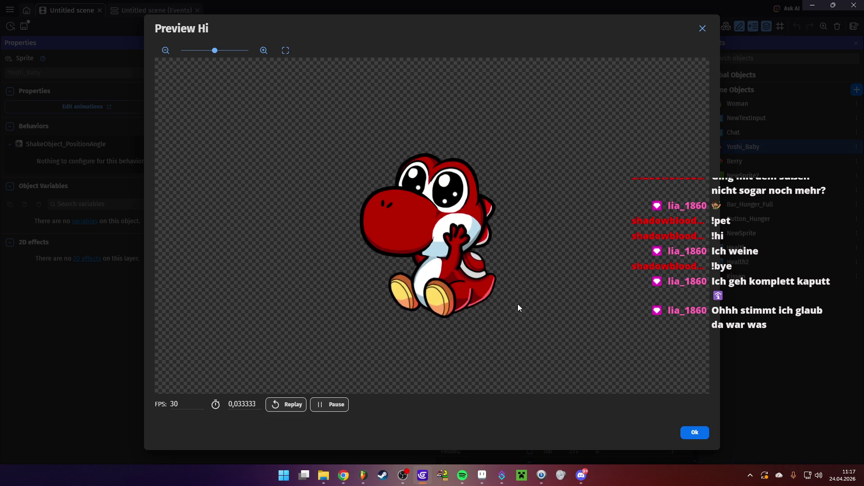
{"action": "left_click", "coordinate": [277, 404]}
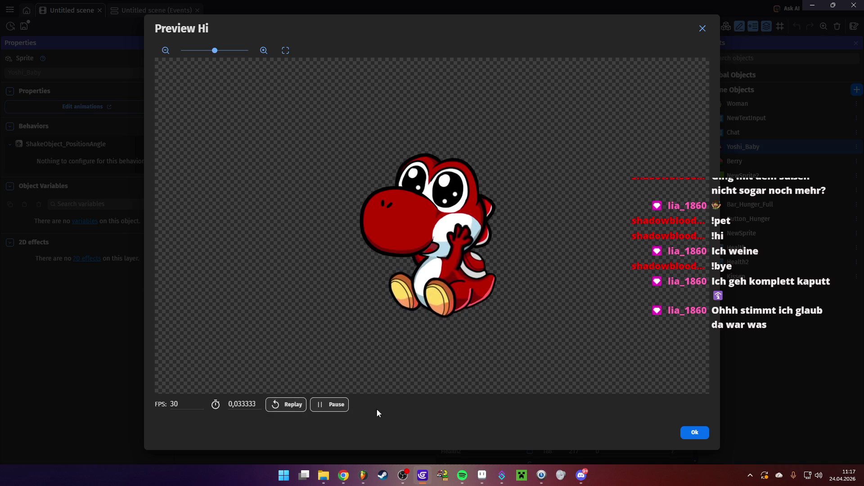
{"action": "left_click", "coordinate": [697, 433]}
{"action": "scroll", "coordinate": [327, 260], "scroll_direction": "up", "scroll_amount": 5}
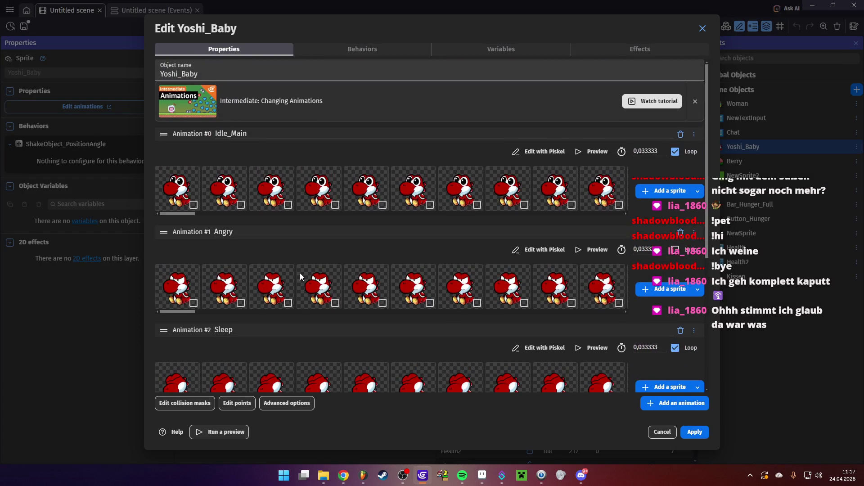
{"action": "left_click", "coordinate": [702, 29]}
- Save the project, inspect the 'feed' Twitch command name in the events, then return to the scene
{"action": "left_click", "coordinate": [23, 27]}
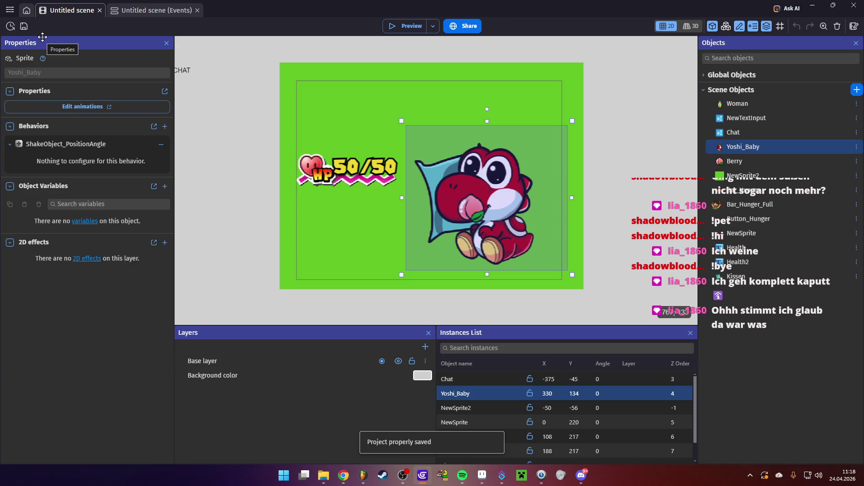
{"action": "left_click", "coordinate": [481, 175]}
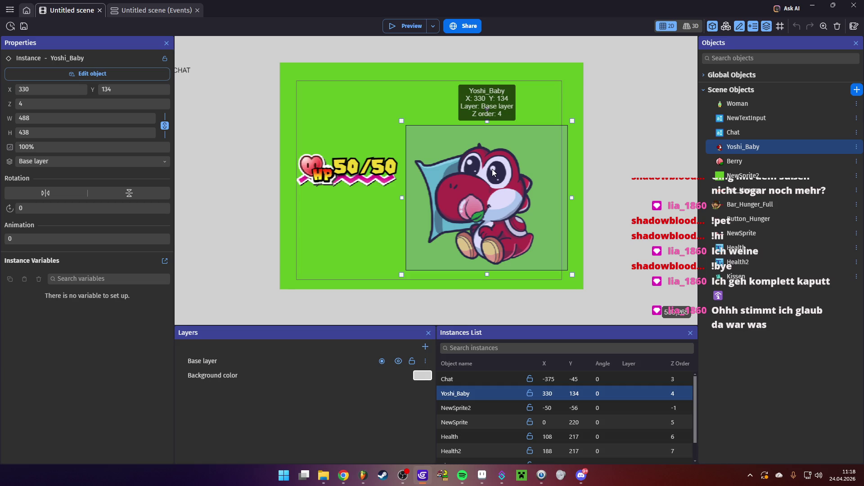
{"action": "left_click", "coordinate": [158, 11]}
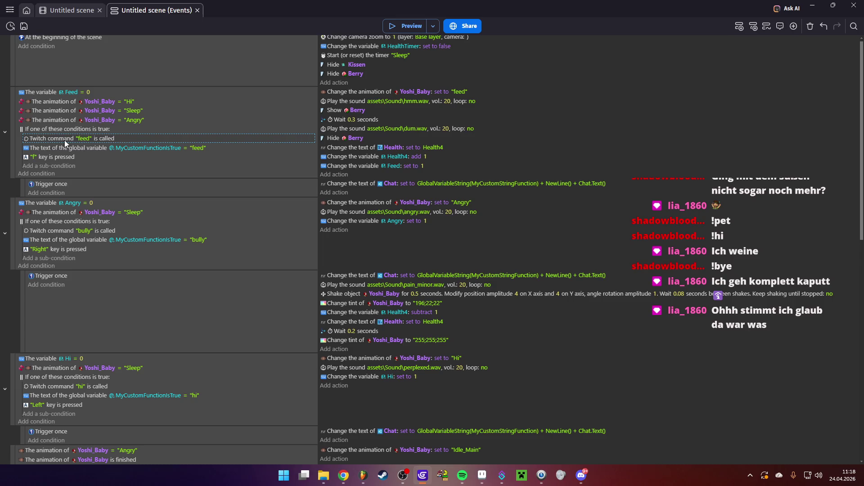
{"action": "left_click", "coordinate": [80, 140]}
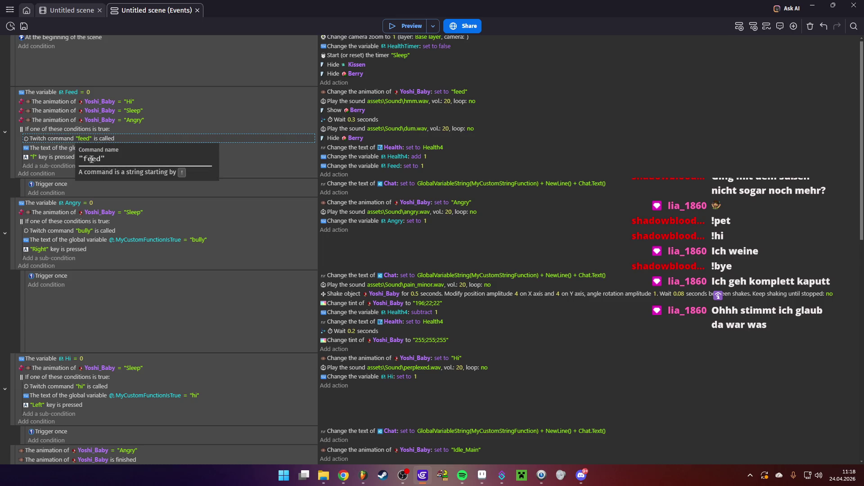
{"action": "double_click", "coordinate": [97, 159]}
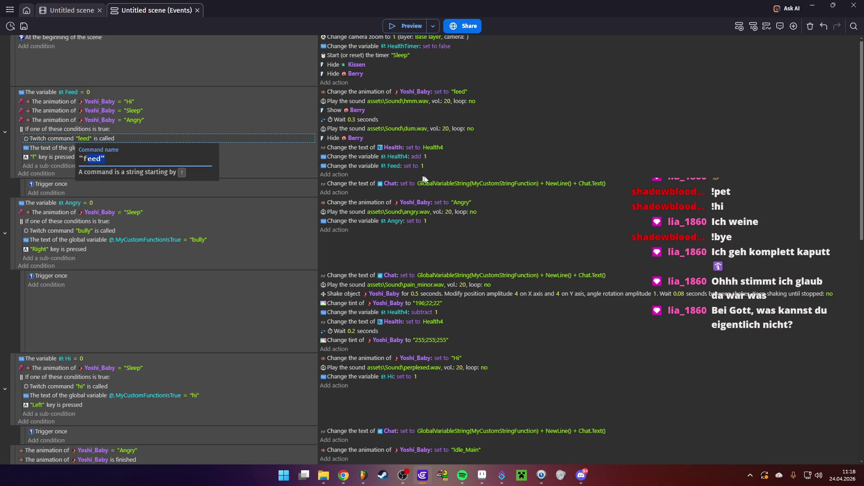
{"action": "left_click", "coordinate": [273, 218]}
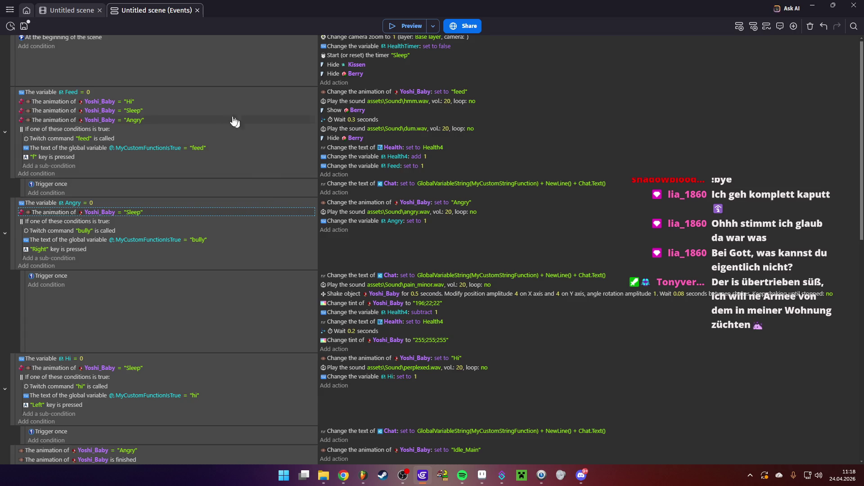
{"action": "left_click", "coordinate": [68, 11]}
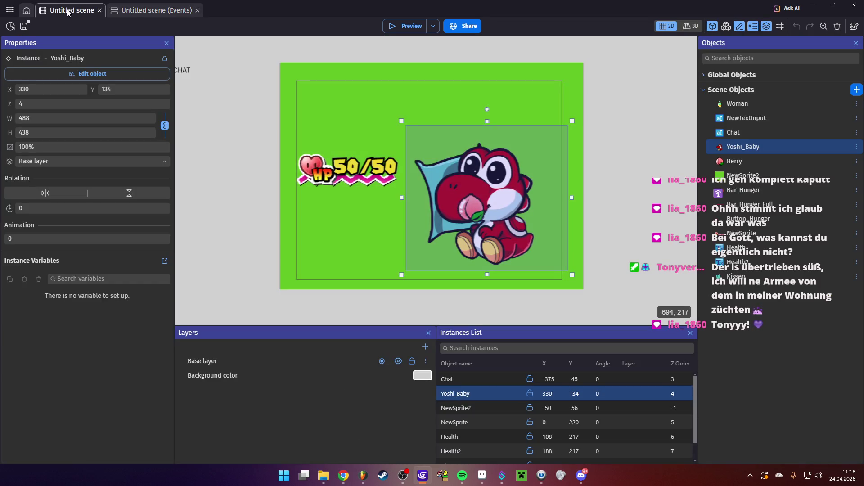
- Launch a game preview showing Yoshi asleep, then open the project manager
{"action": "left_click", "coordinate": [392, 26]}
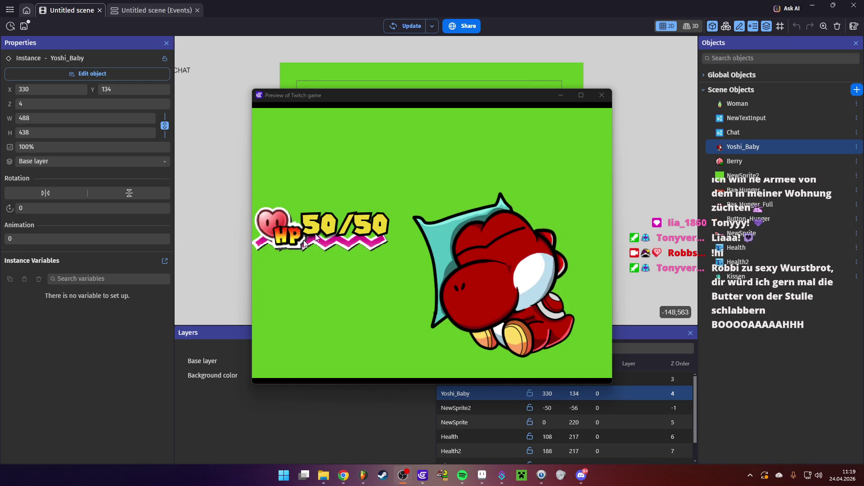
{"action": "left_click", "coordinate": [10, 10]}
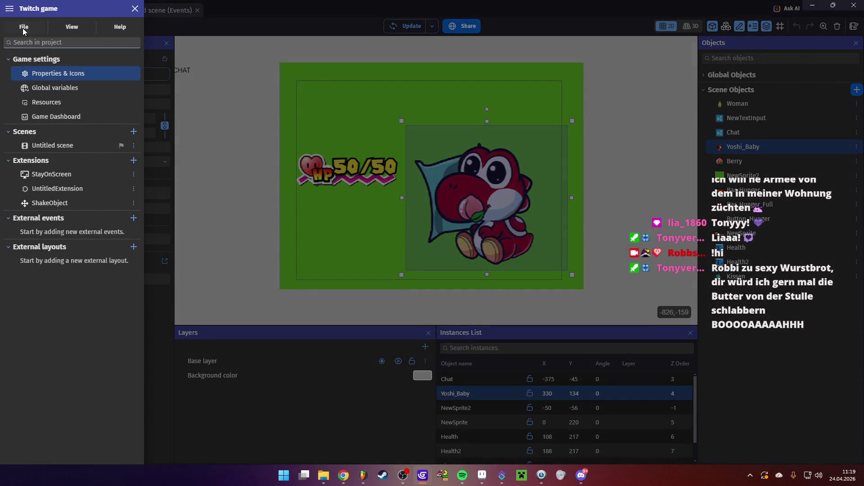
- Close the File menu and the Yoshi game preview, then return to the Untitled scene's event sheet
{"action": "left_click", "coordinate": [23, 28]}
{"action": "mouse_move", "coordinate": [69, 76]}
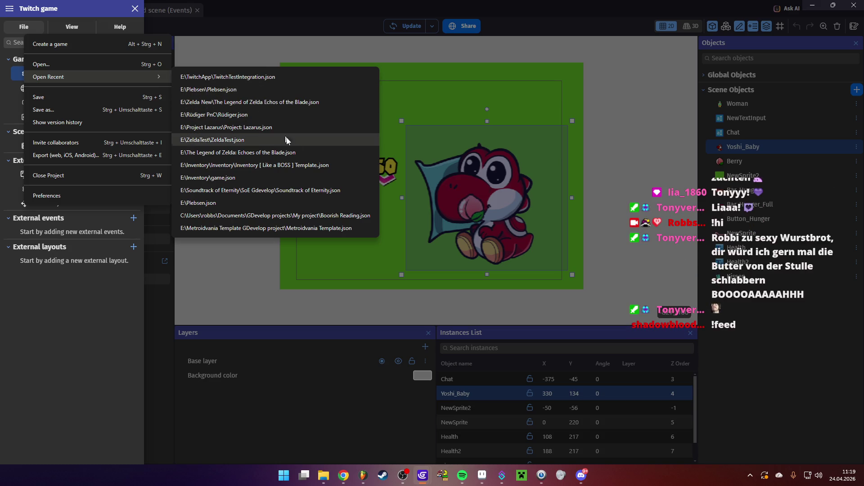
{"action": "left_click", "coordinate": [417, 481]}
{"action": "left_click", "coordinate": [473, 430]}
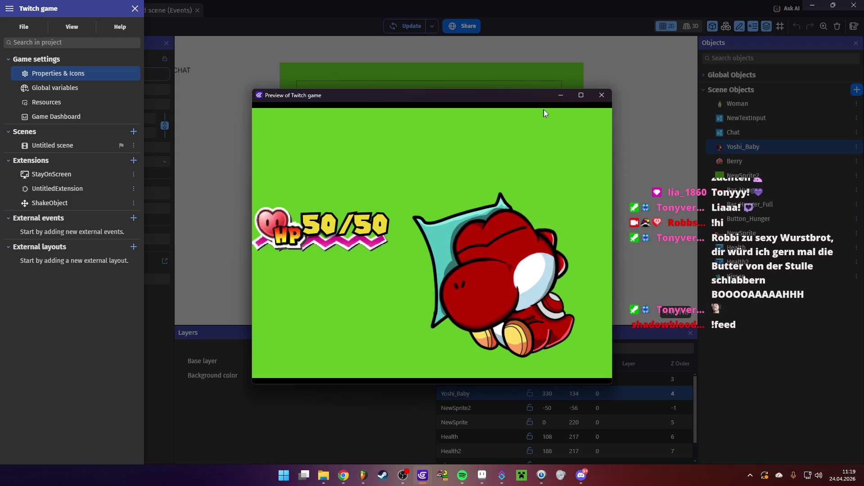
{"action": "left_click", "coordinate": [601, 96]}
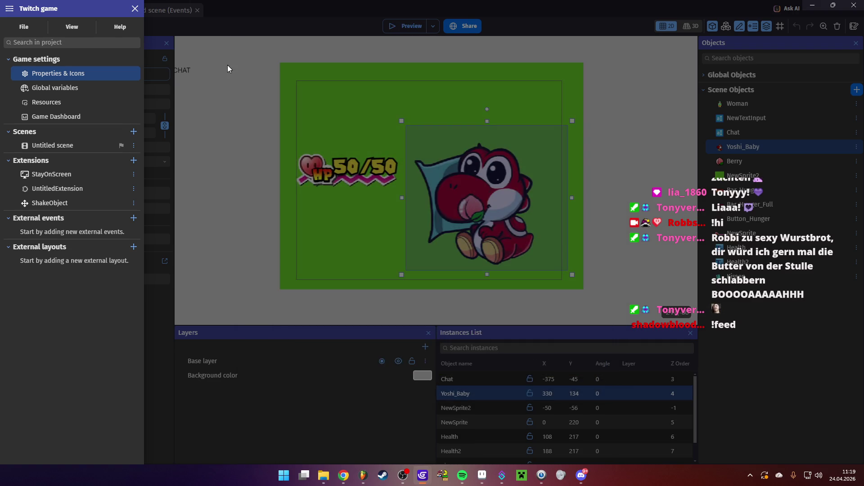
{"action": "left_click", "coordinate": [228, 65]}
{"action": "left_click", "coordinate": [156, 10]}
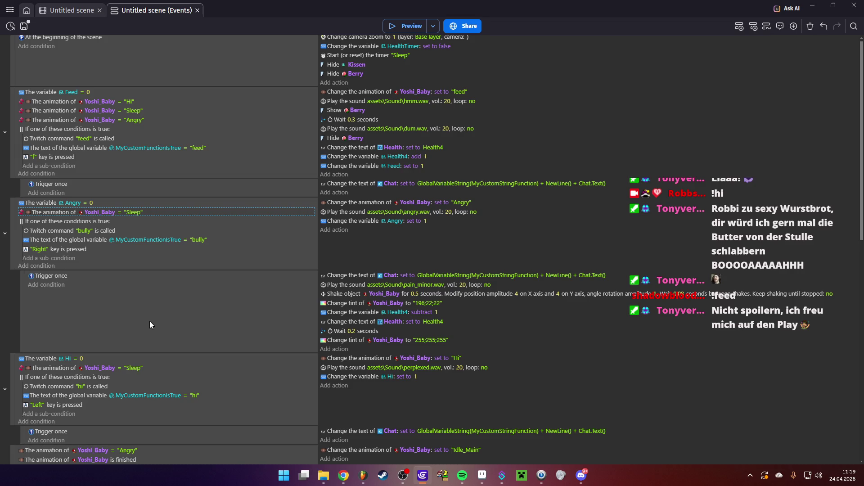
- Change Yoshi_Baby's wake-up wait in the Timer group from 200 to 60 seconds and save with Ctrl+S
{"action": "scroll", "coordinate": [150, 302], "scroll_direction": "down", "scroll_amount": 10}
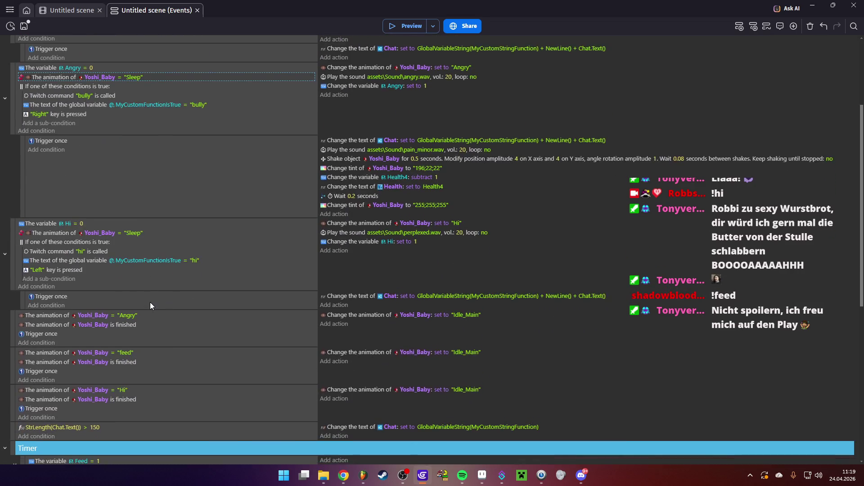
{"action": "scroll", "coordinate": [150, 302], "scroll_direction": "down", "scroll_amount": 6}
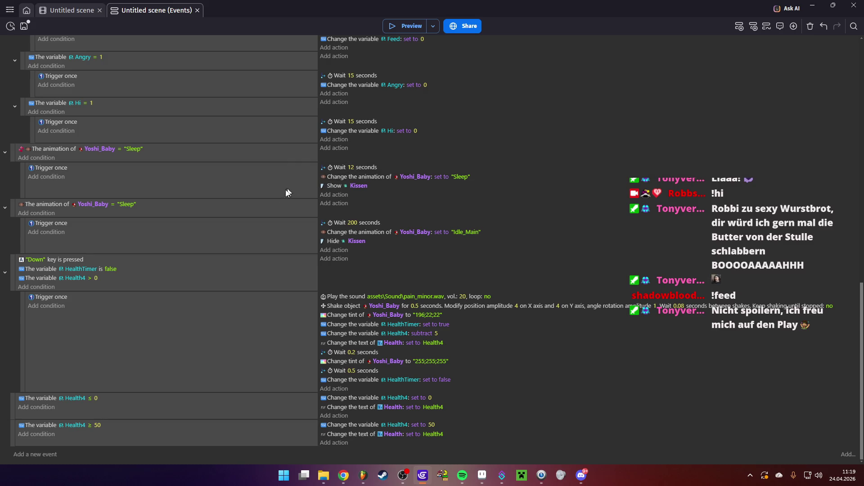
{"action": "left_click", "coordinate": [352, 224]}
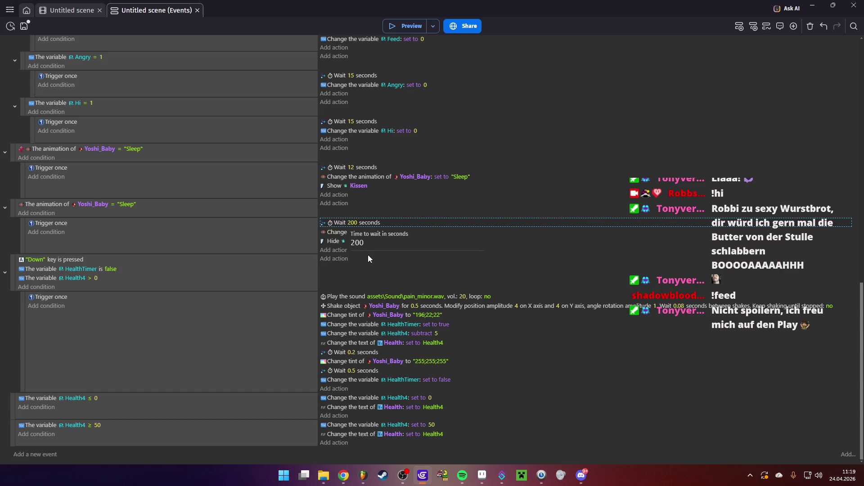
{"action": "left_click_drag", "start_coordinate": [375, 241], "coordinate": [348, 241]}
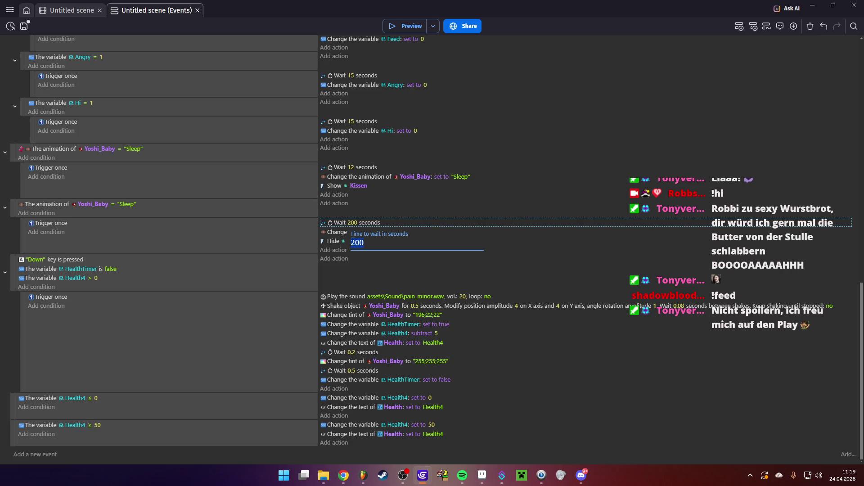
{"action": "type", "text": "60"}
{"action": "left_click", "coordinate": [258, 241]}
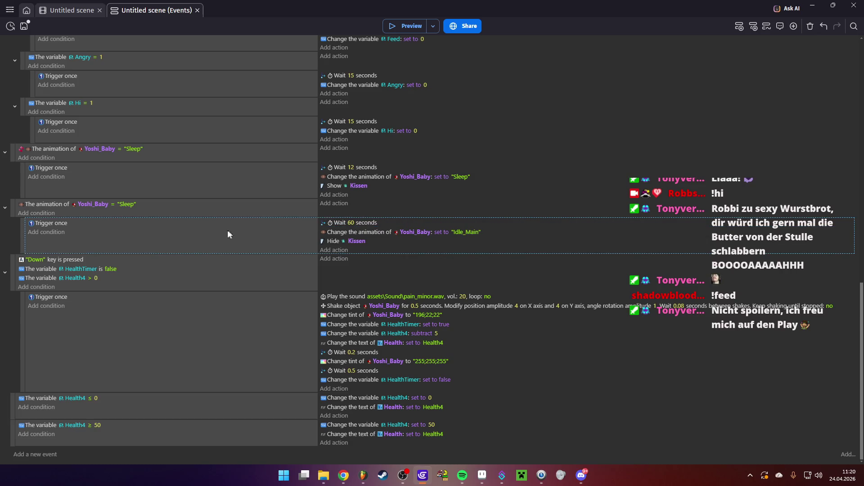
{"action": "scroll", "coordinate": [134, 239], "scroll_direction": "up", "scroll_amount": 4}
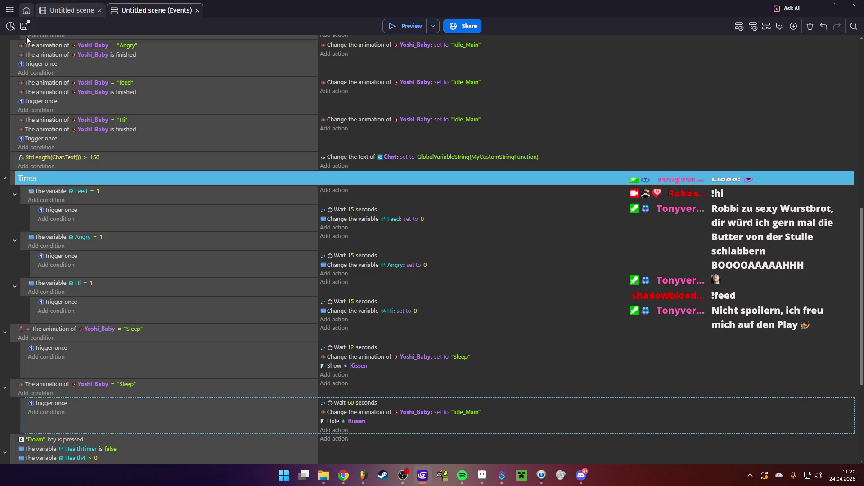
{"action": "key", "text": "ctrl+s"}
{"action": "scroll", "coordinate": [135, 147], "scroll_direction": "up", "scroll_amount": 9}
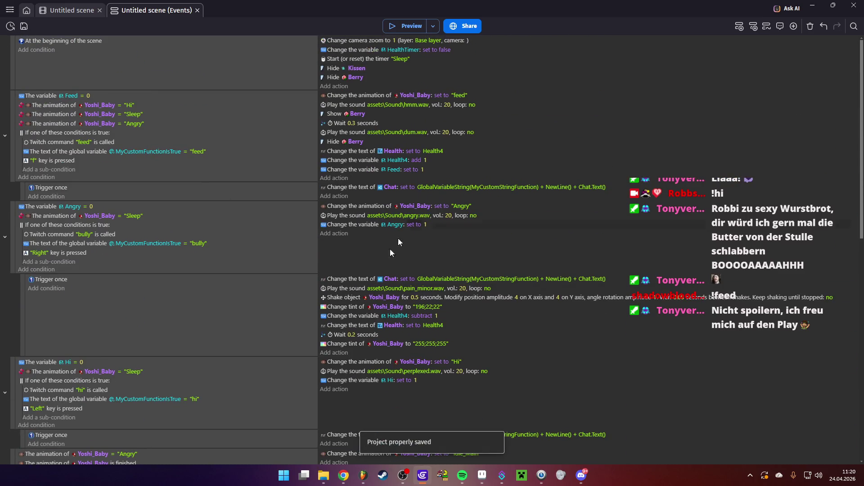
- Reopen The Legend of Zelda Echos of the Blade project from recent projects and show its HUD INVENTORY scene
{"action": "left_click", "coordinate": [10, 9]}
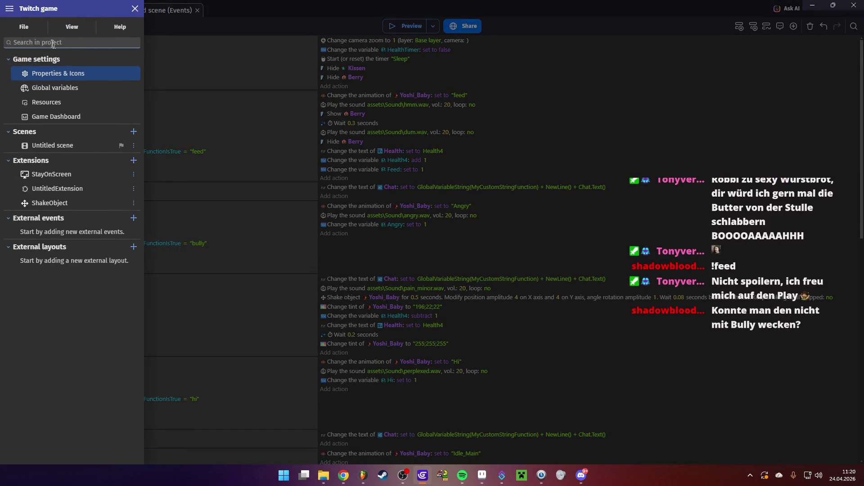
{"action": "left_click", "coordinate": [31, 27]}
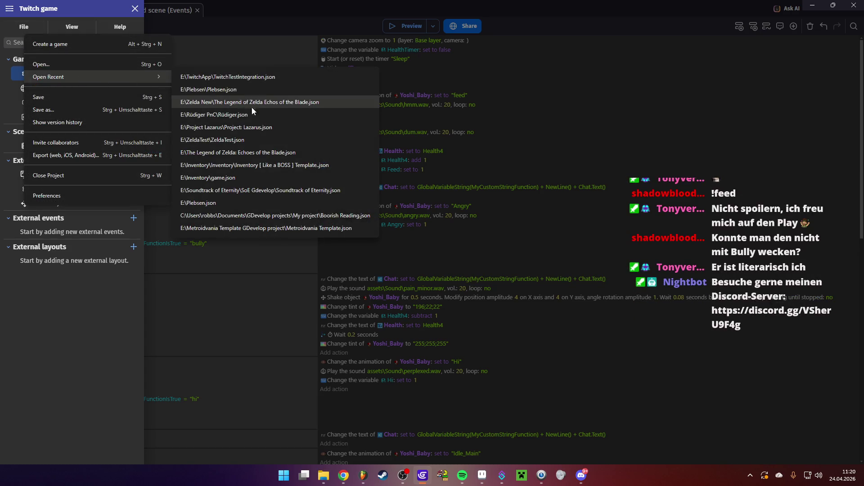
{"action": "left_click", "coordinate": [258, 102]}
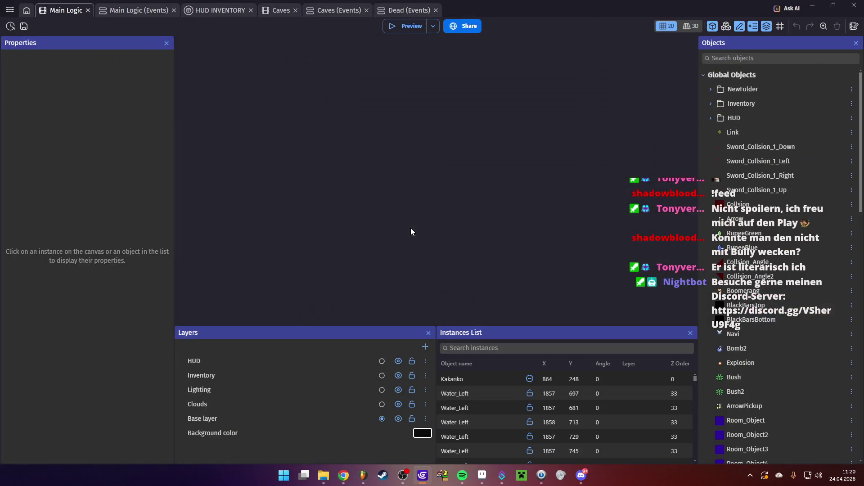
{"action": "scroll", "coordinate": [422, 237], "scroll_direction": "down", "scroll_amount": 5}
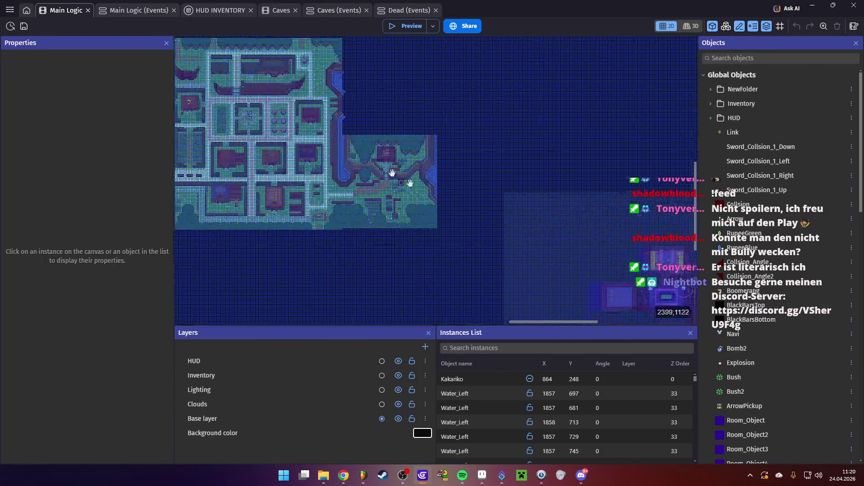
{"action": "scroll", "coordinate": [433, 198], "scroll_direction": "down", "scroll_amount": 5}
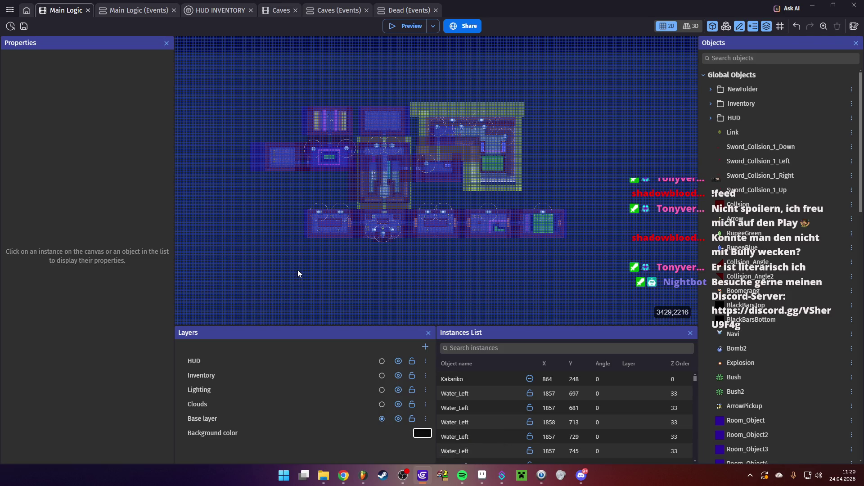
{"action": "left_click", "coordinate": [206, 12]}
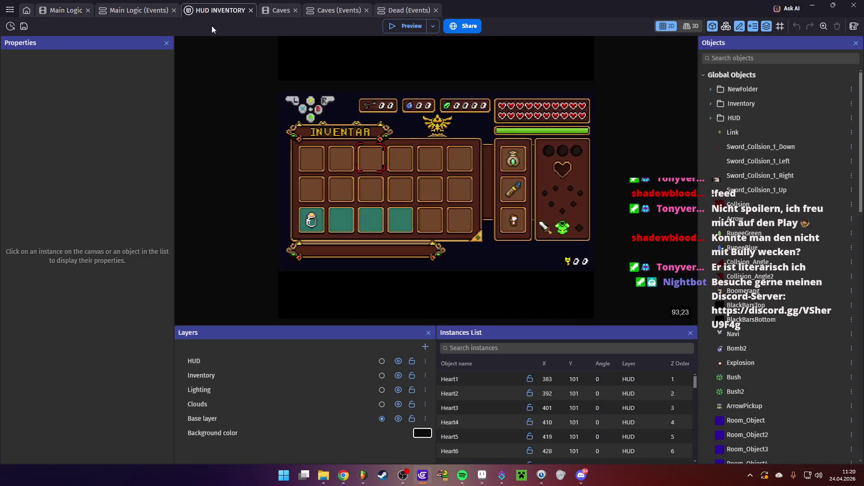
- Quit GDevelop, confirming with OK
{"action": "scroll", "coordinate": [502, 208], "scroll_direction": "down", "scroll_amount": 3}
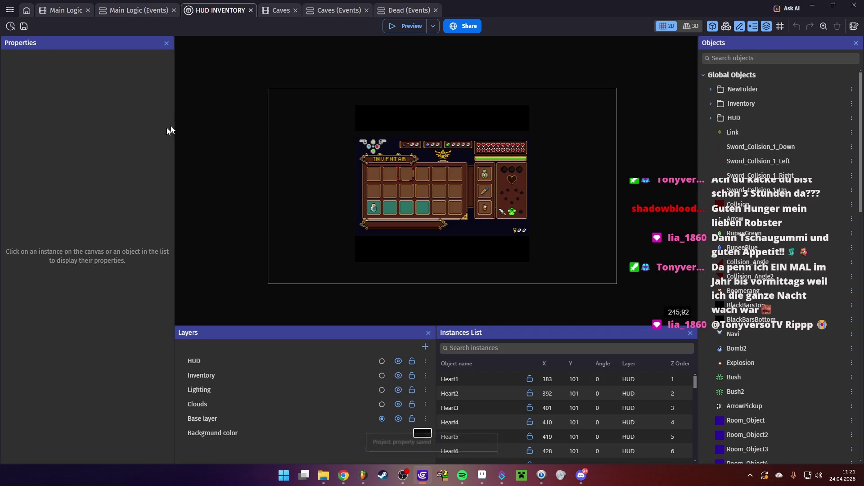
{"action": "left_click", "coordinate": [854, 5]}
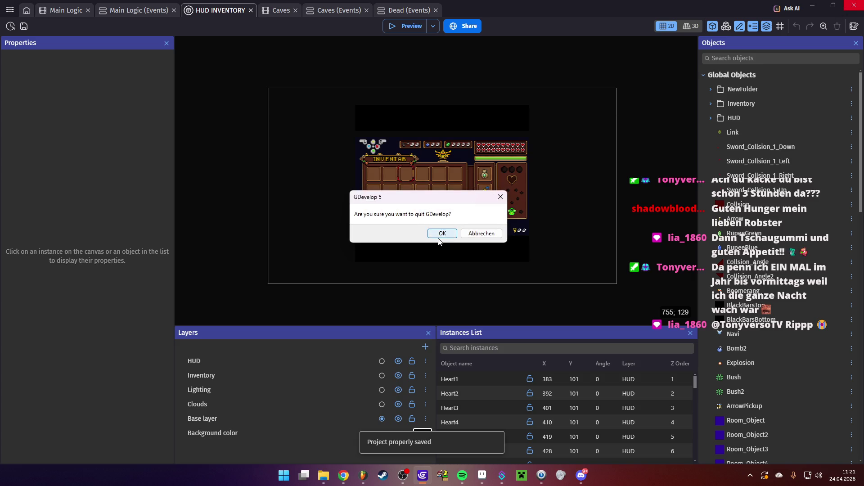
{"action": "left_click", "coordinate": [439, 235]}
- Close Aseprite without saving Sprite-0007
{"action": "scroll", "coordinate": [551, 216], "scroll_direction": "down", "scroll_amount": 3}
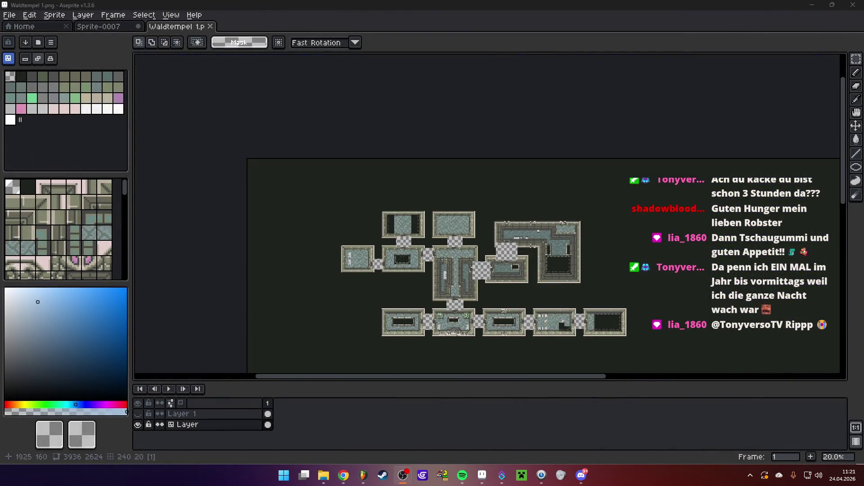
{"action": "left_click", "coordinate": [853, 5]}
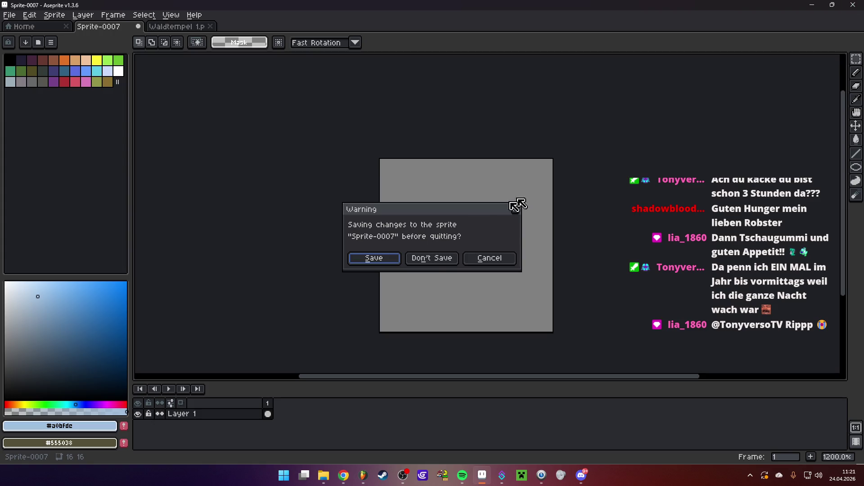
{"action": "left_click", "coordinate": [426, 259]}
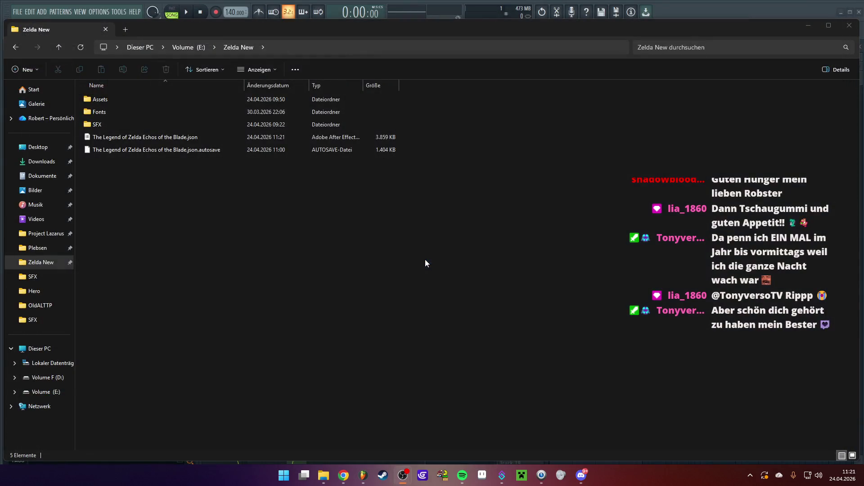
- Close the Zelda New folder, load DPC Kranke Fantas.flp from recent projects, and set playback to bar 5
{"action": "left_click", "coordinate": [845, 32]}
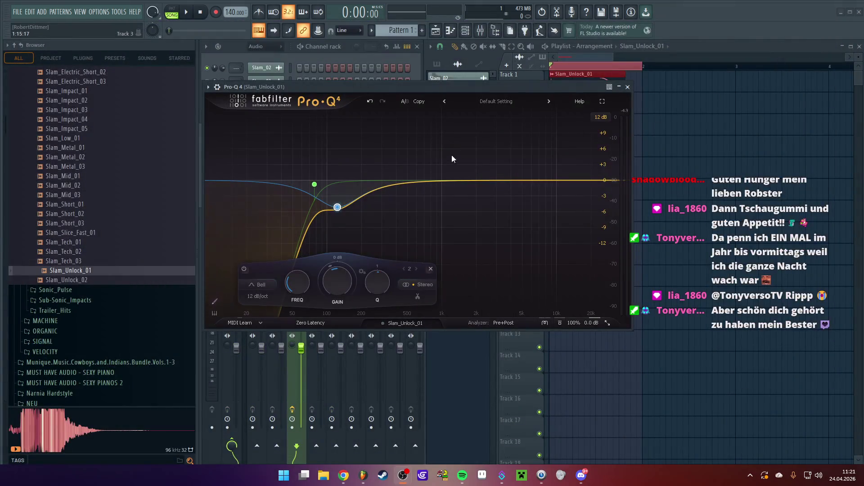
{"action": "key", "text": "space"}
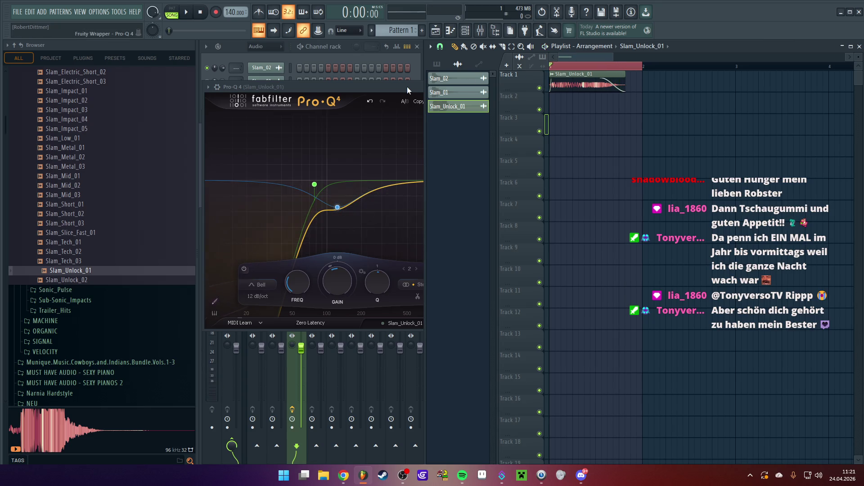
{"action": "left_click", "coordinate": [18, 12]}
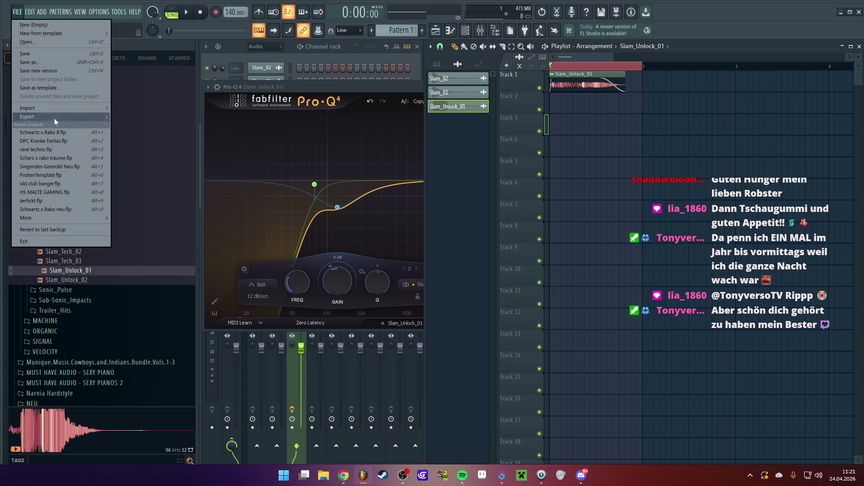
{"action": "left_click", "coordinate": [53, 141]}
{"action": "left_click", "coordinate": [424, 270]}
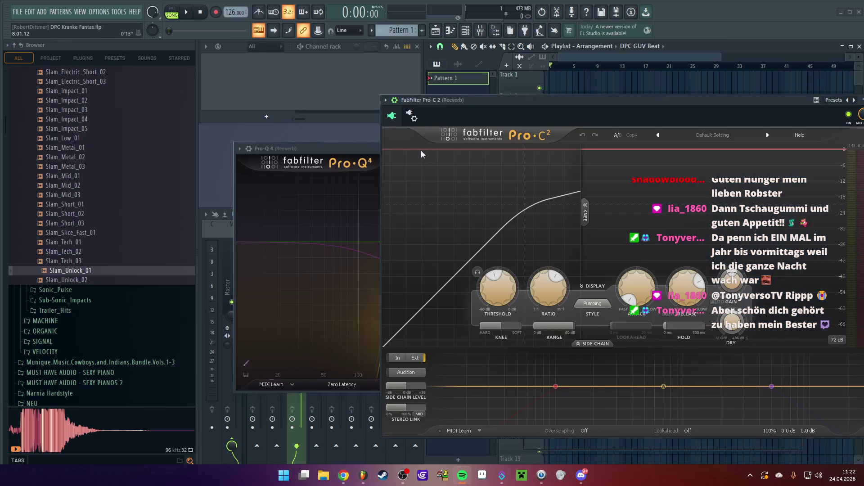
{"action": "left_click", "coordinate": [577, 68]}
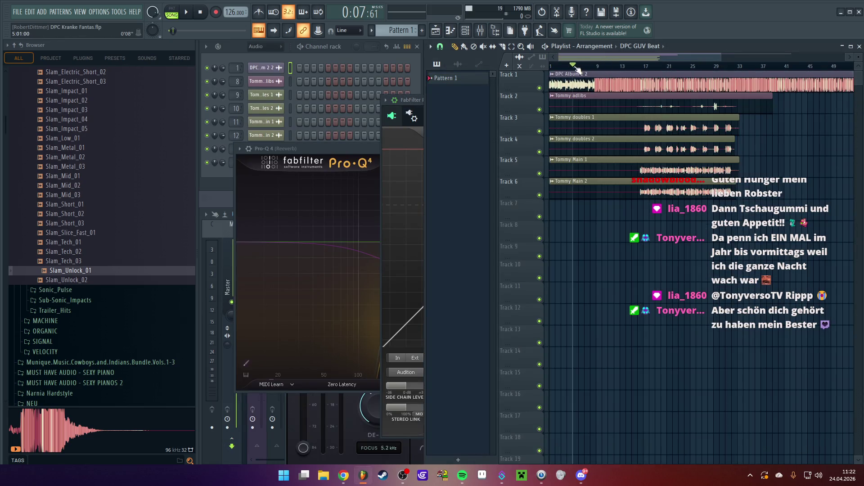
- Play from bar 5, open and minimize SoundID Reference, and widen the playlist over the channel rack
{"action": "key", "text": "space"}
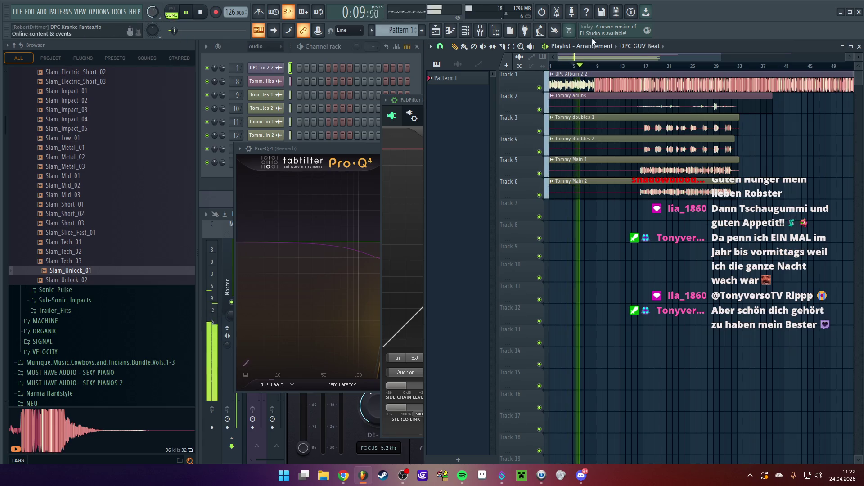
{"action": "scroll", "coordinate": [645, 68], "scroll_direction": "up", "scroll_amount": 2}
{"action": "left_click", "coordinate": [750, 475]}
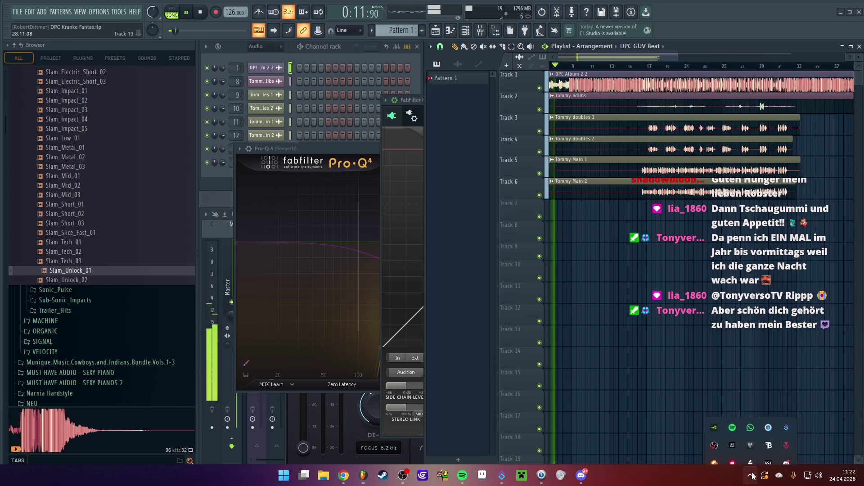
{"action": "left_click", "coordinate": [748, 431]}
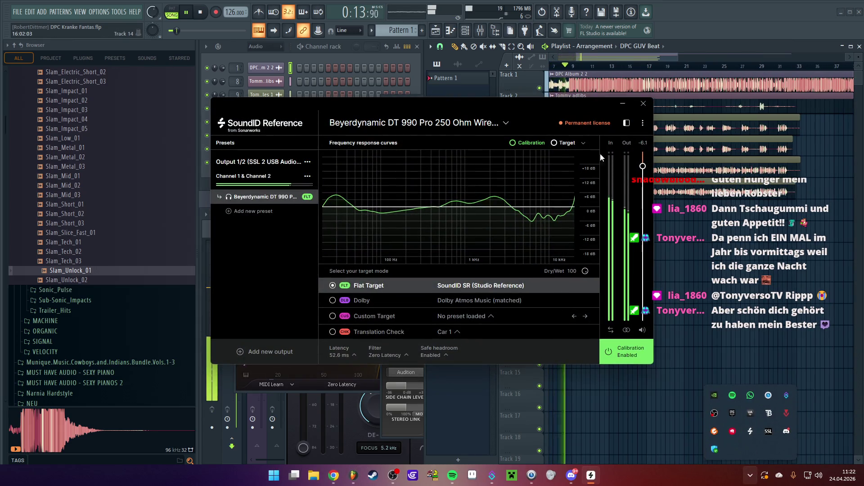
{"action": "left_click", "coordinate": [621, 105]}
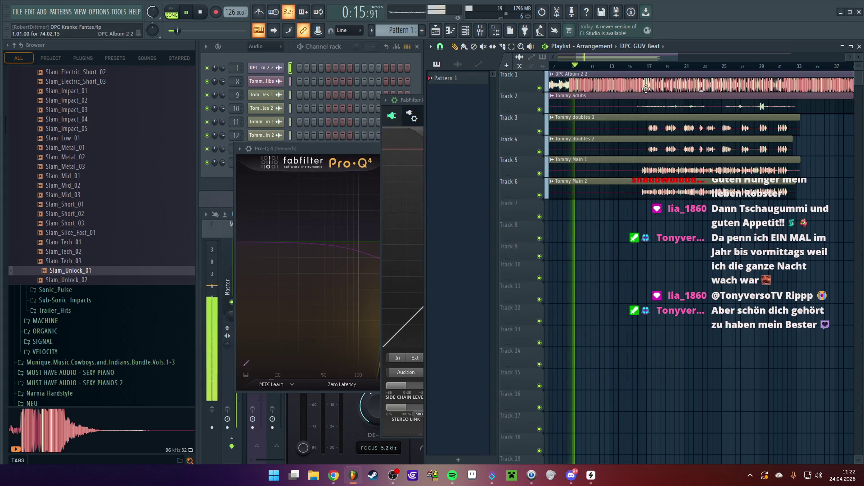
{"action": "left_click_drag", "start_coordinate": [658, 59], "coordinate": [683, 54]}
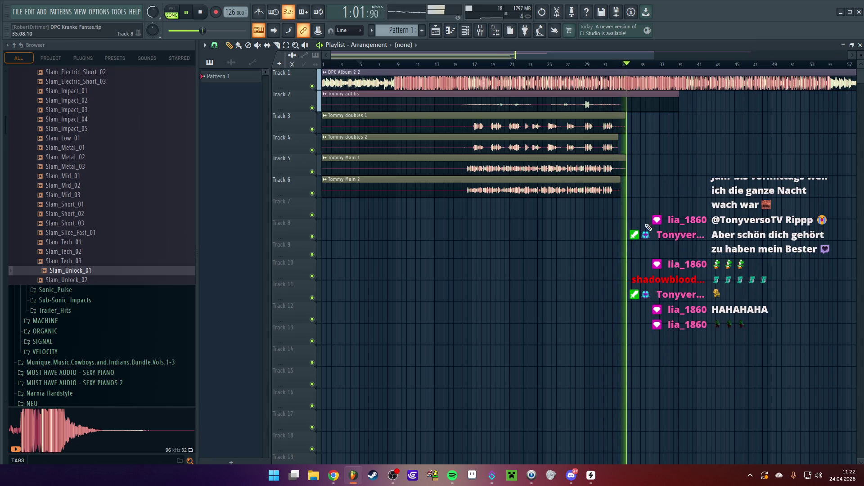
- Stop playback and mute Track 1's DPC Album 2 2 clip
{"action": "key", "text": "space"}
{"action": "scroll", "coordinate": [477, 57], "scroll_direction": "up", "scroll_amount": 5}
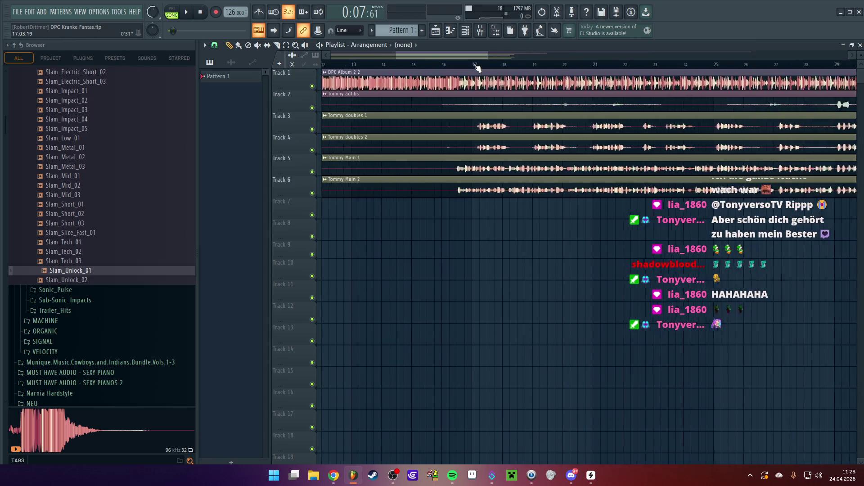
{"action": "left_click_drag", "start_coordinate": [478, 58], "coordinate": [489, 57]}
{"action": "left_click", "coordinate": [312, 87]}
- Play the vocals from around bar 16, briefly view the mixer, stop playback, and close FL Studio
{"action": "scroll", "coordinate": [388, 70], "scroll_direction": "down", "scroll_amount": 4}
{"action": "left_click", "coordinate": [371, 64]}
{"action": "key", "text": "space"}
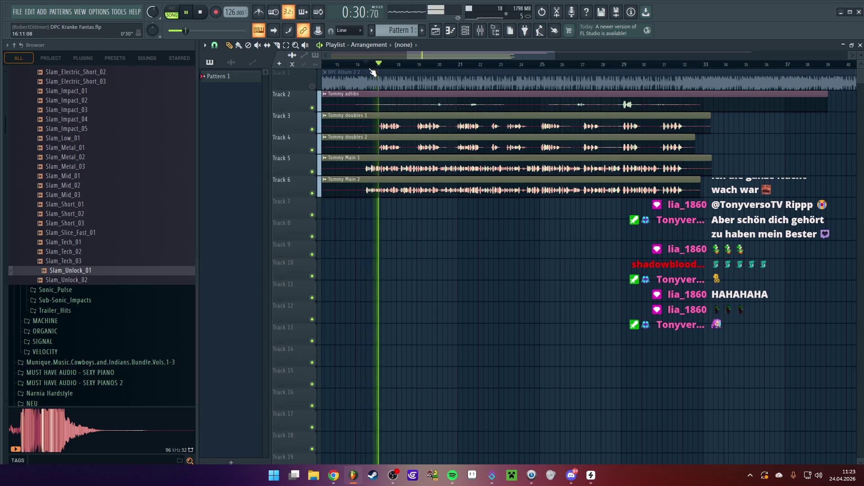
{"action": "left_click", "coordinate": [480, 30]}
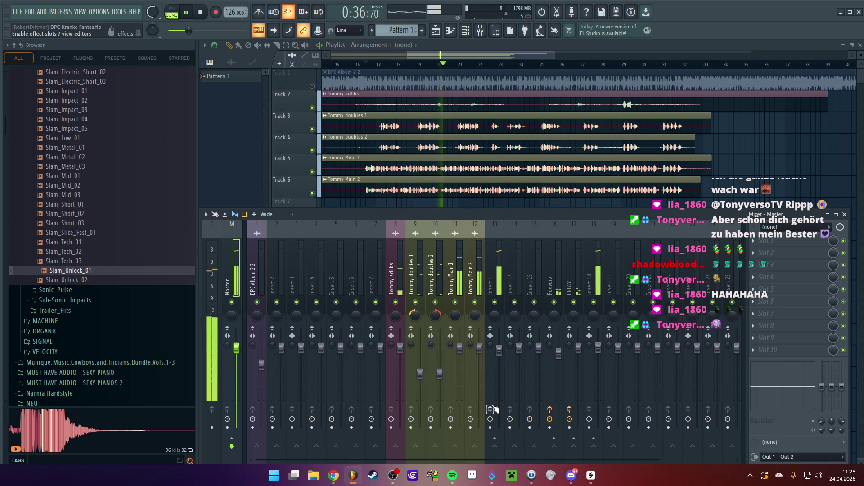
{"action": "key", "text": "F9"}
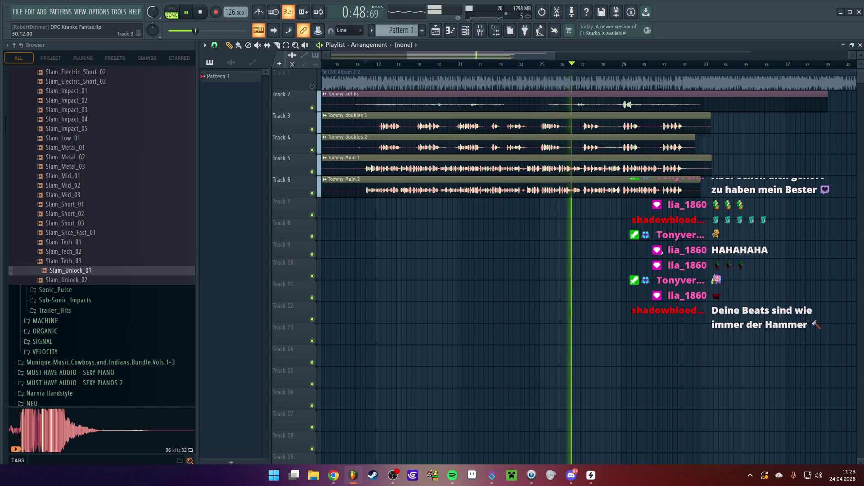
{"action": "key", "text": "space"}
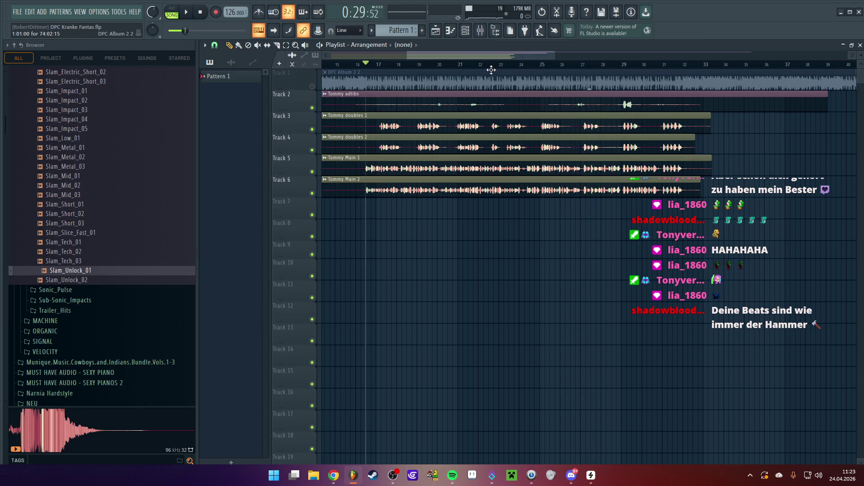
{"action": "scroll", "coordinate": [492, 70], "scroll_direction": "down", "scroll_amount": 4}
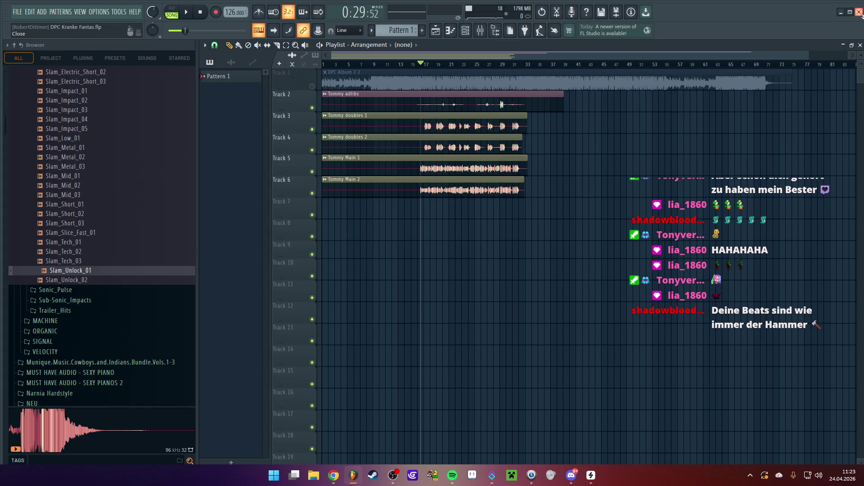
{"action": "left_click", "coordinate": [860, 13]}
- Answer FL Studio's save prompt, close Streamer.bot, and show Spotify's Mittel Alta artist page
{"action": "left_click", "coordinate": [455, 261]}
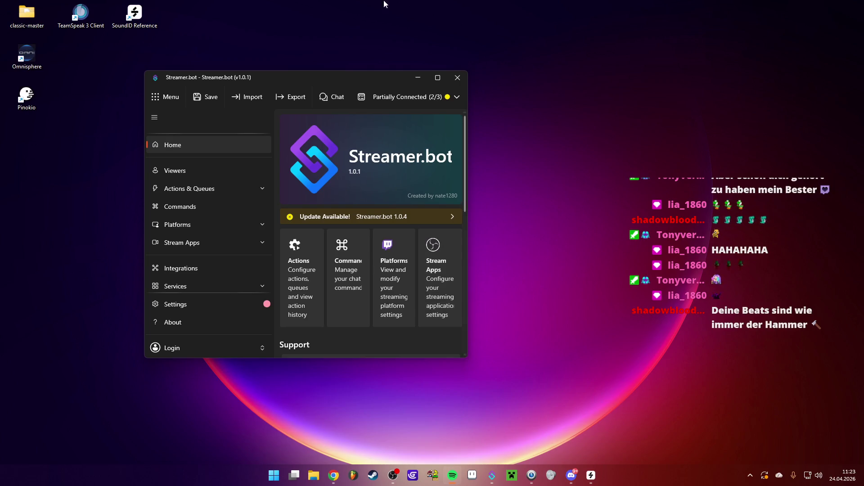
{"action": "left_click", "coordinate": [450, 79]}
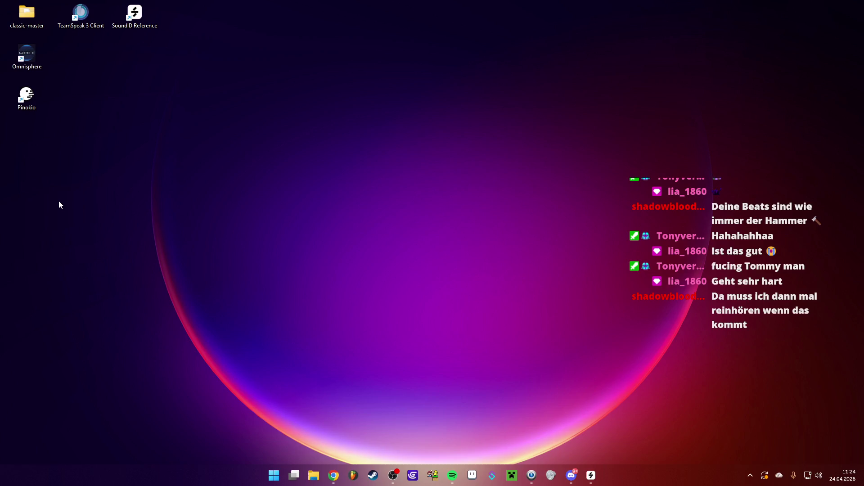
{"action": "left_click", "coordinate": [453, 475]}
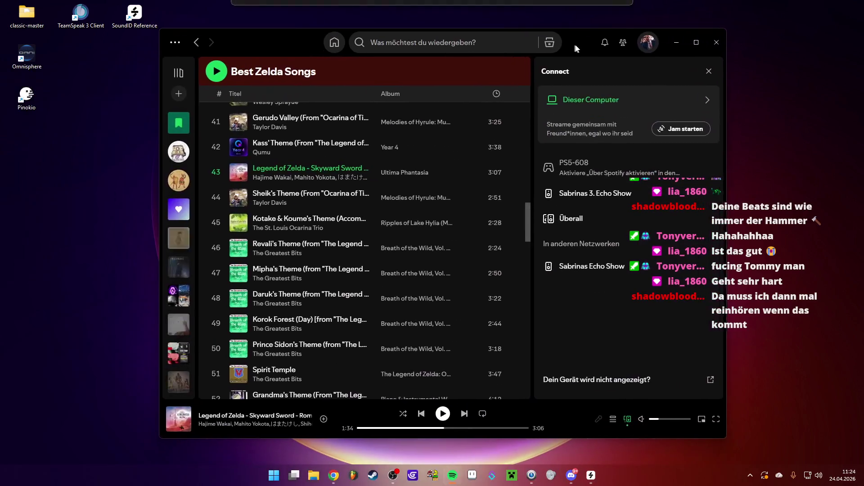
{"action": "left_click", "coordinate": [180, 181]}
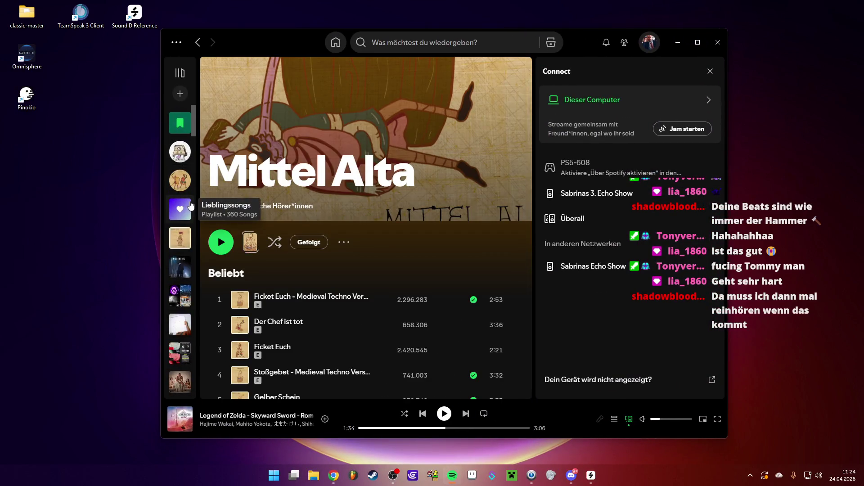